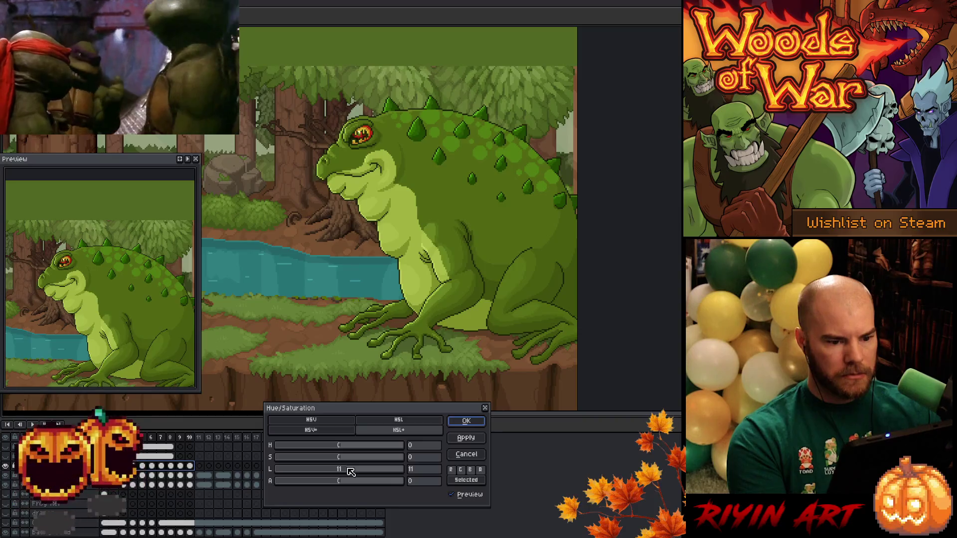
# Lower the Hue/Saturation lightness to about 4, apply it, and play the animation.
pyautogui.moveTo(350, 472); pyautogui.dragTo(345, 473)
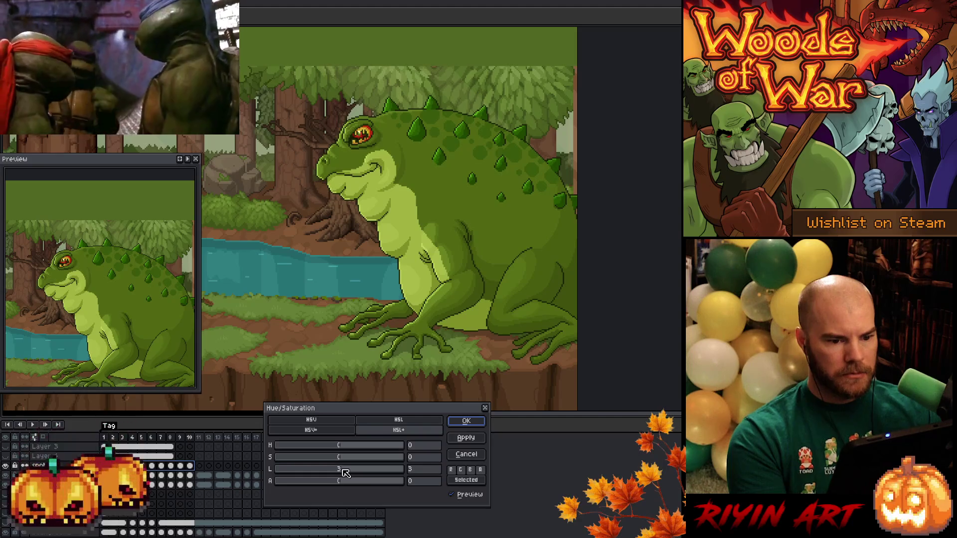
pyautogui.click(463, 421)
pyautogui.press('Return')
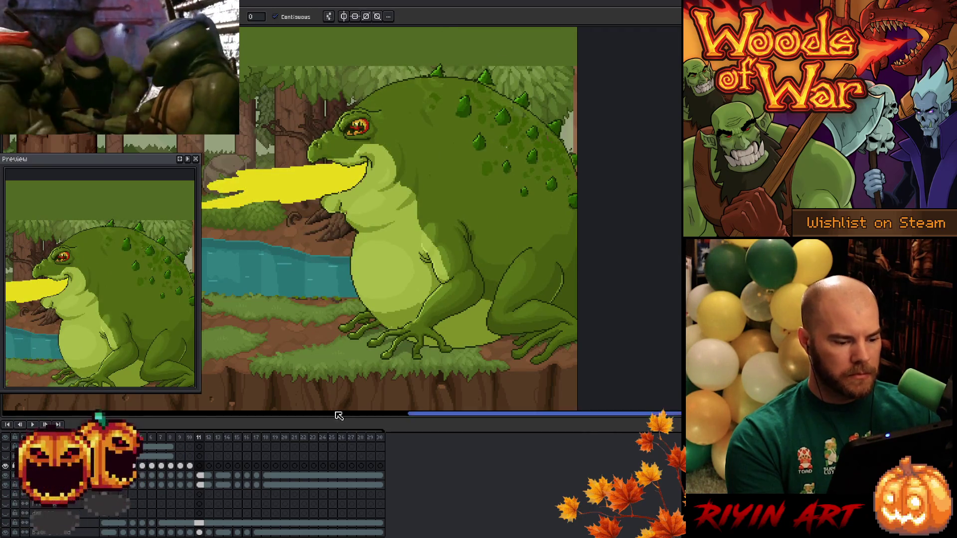
# Review the toad's inflation across frames 4 to 10 in the timeline.
pyautogui.click(154, 442)
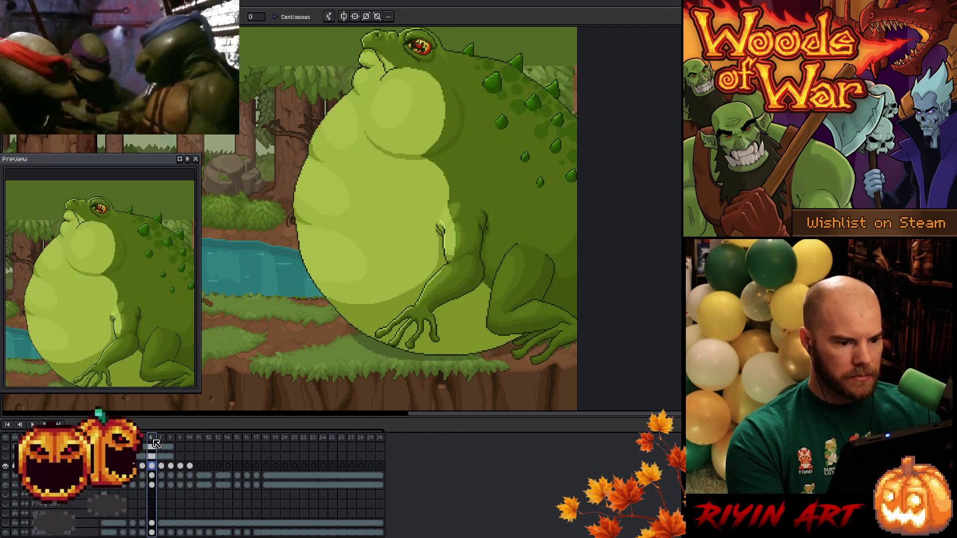
pyautogui.click(189, 440)
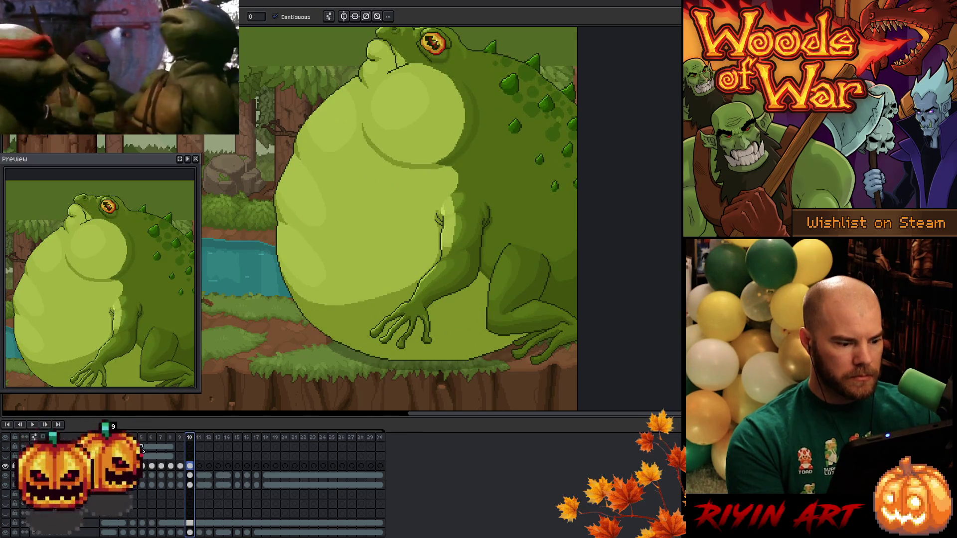
pyautogui.click(133, 441)
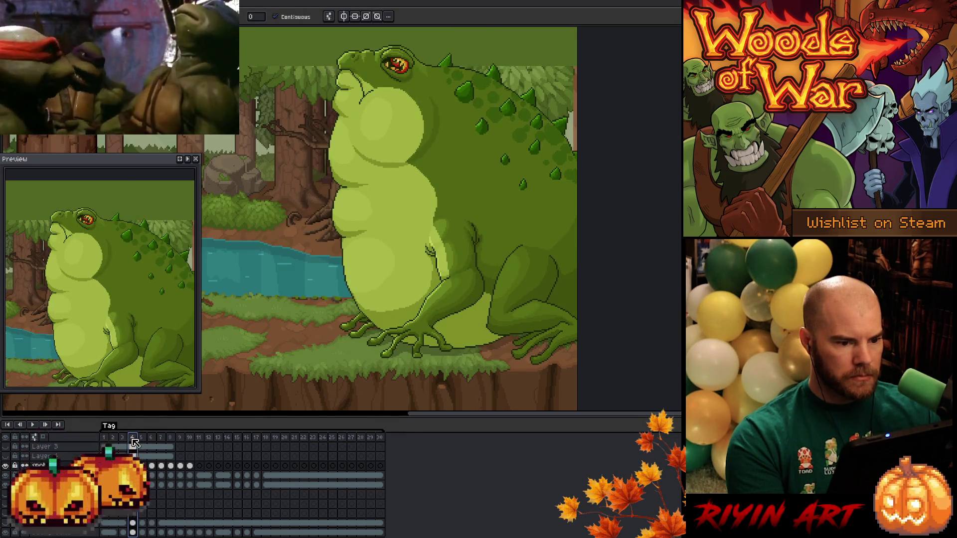
pyautogui.click(142, 441)
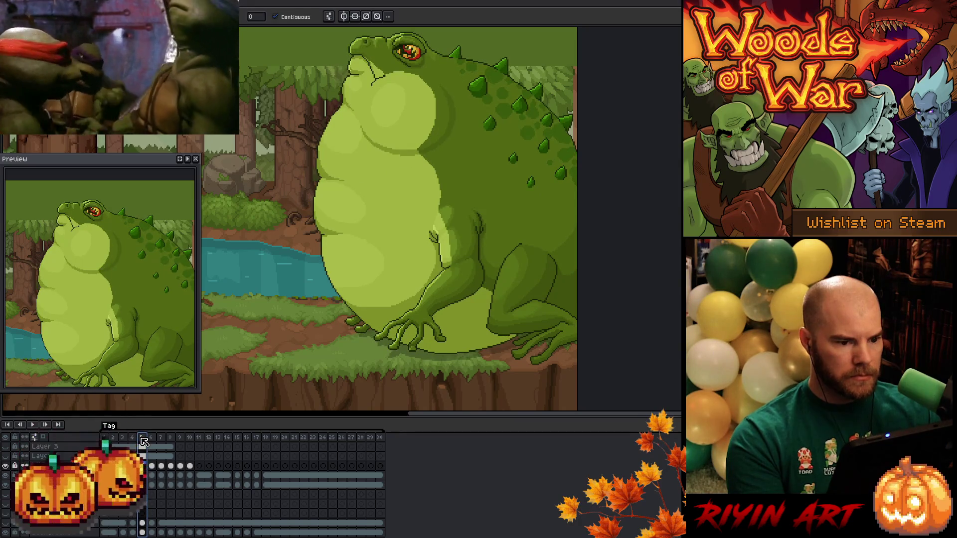
# Move the yellow stream cels on the two lower layers from frame 11 to frame 12.
pyautogui.moveTo(146, 469); pyautogui.dragTo(146, 488)
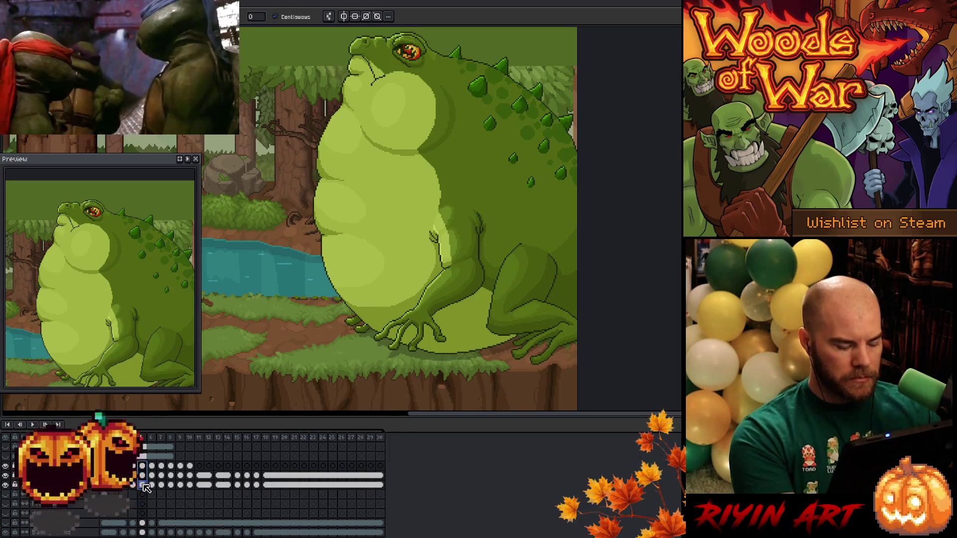
pyautogui.click(204, 470)
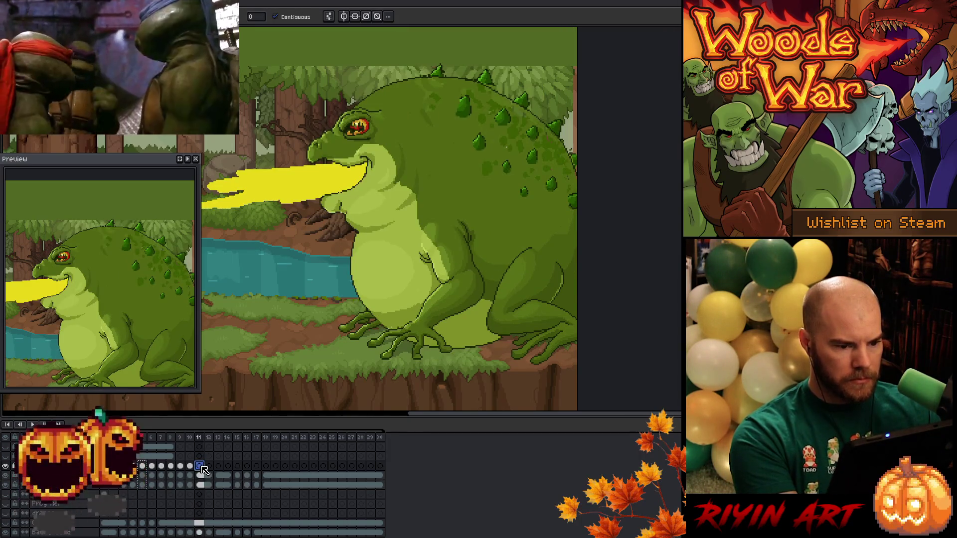
pyautogui.moveTo(199, 476)
pyautogui.mouseDown()
pyautogui.moveTo(210, 492)
pyautogui.moveTo(270, 486)
pyautogui.mouseUp()
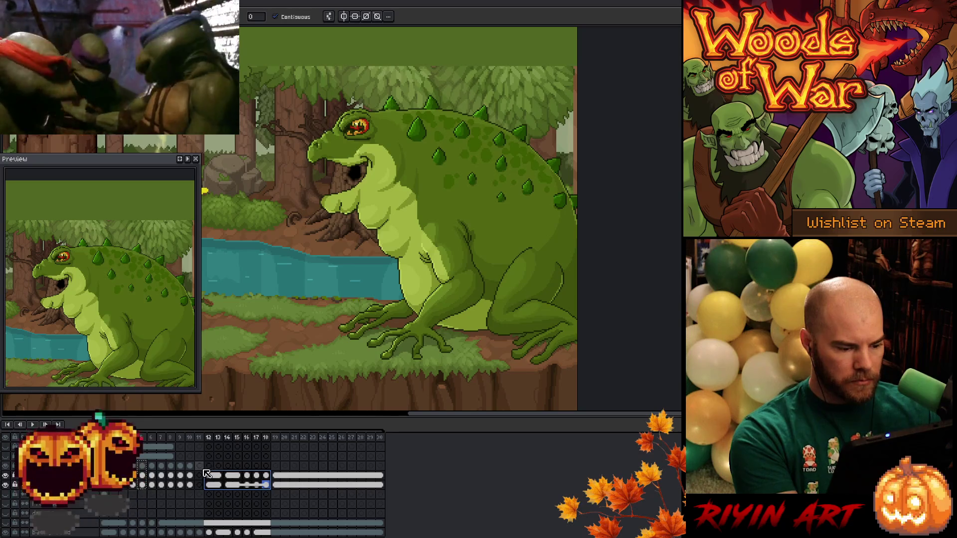
pyautogui.click(200, 466)
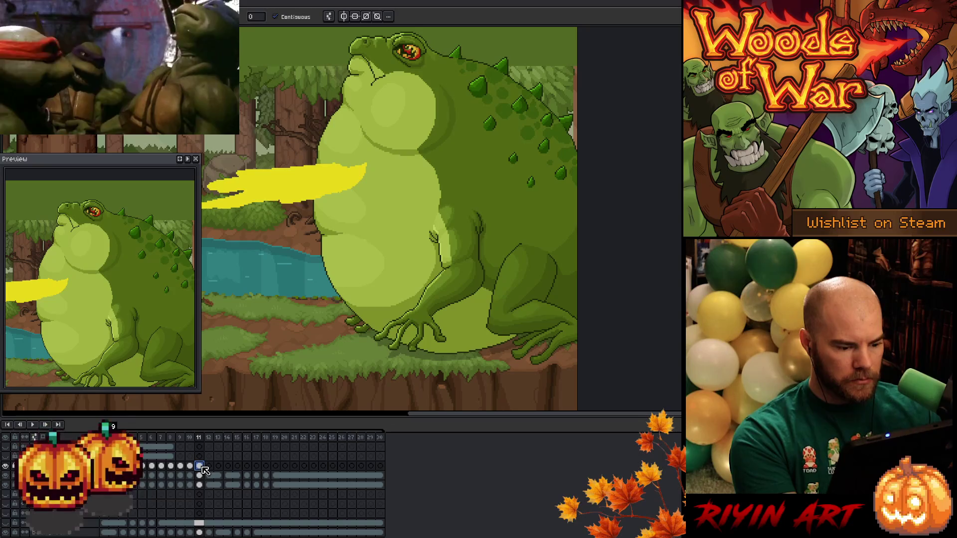
pyautogui.scroll(3, 205, 470)
pyautogui.moveTo(202, 466); pyautogui.dragTo(322, 463)
pyautogui.click(202, 438)
pyautogui.press('Return')
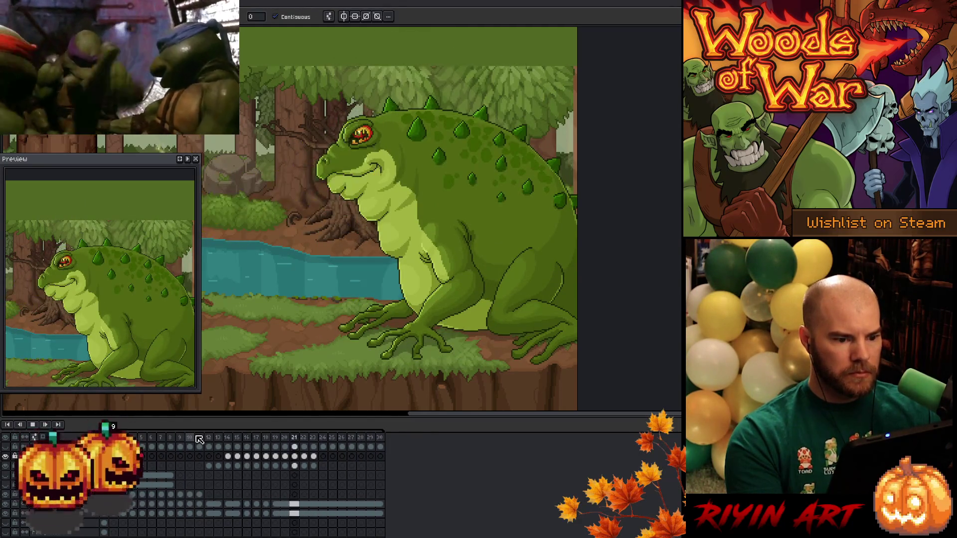
pyautogui.press('Return')
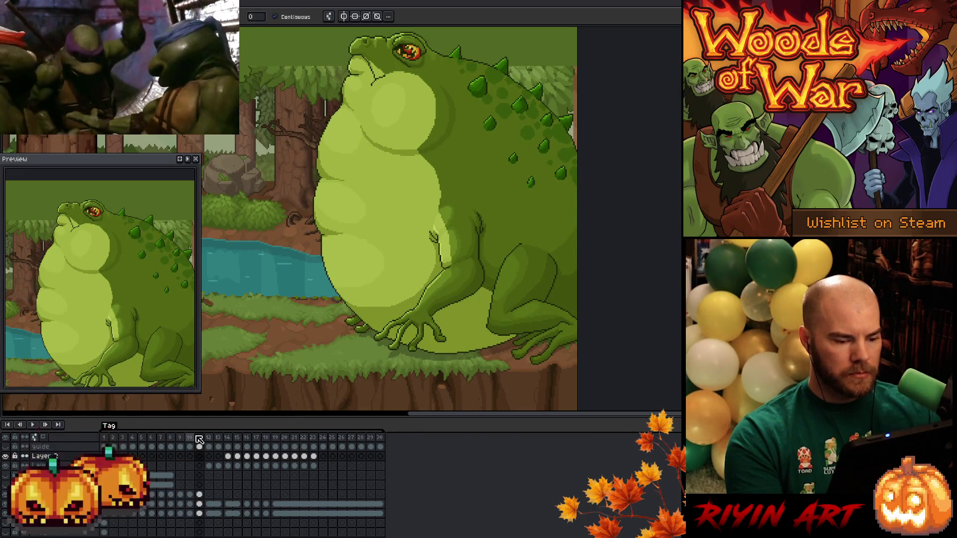
pyautogui.press('Right')
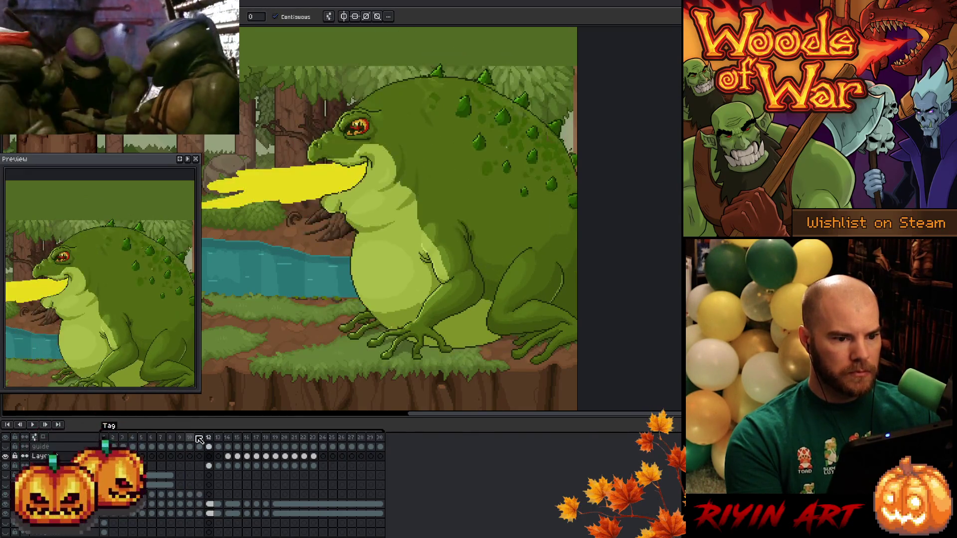
pyautogui.click(199, 439)
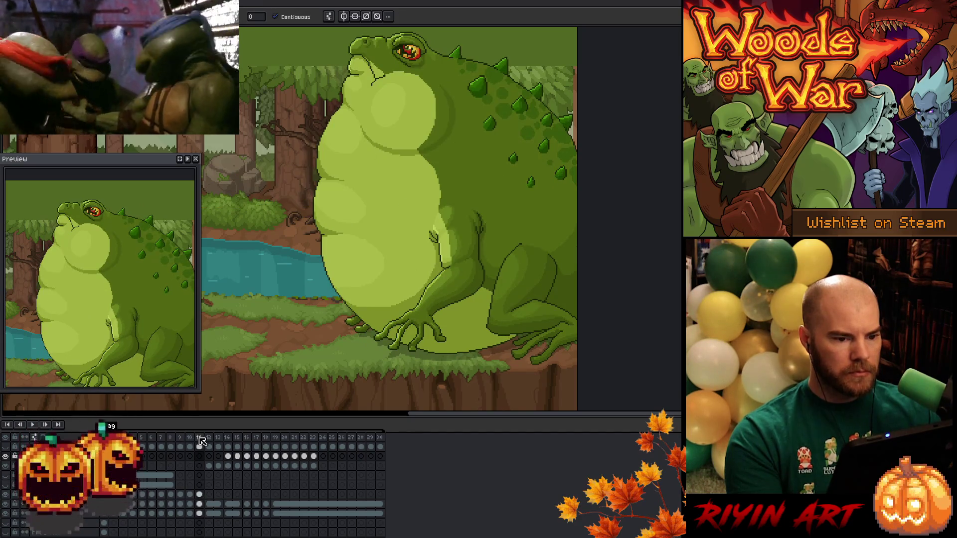
pyautogui.click(209, 438)
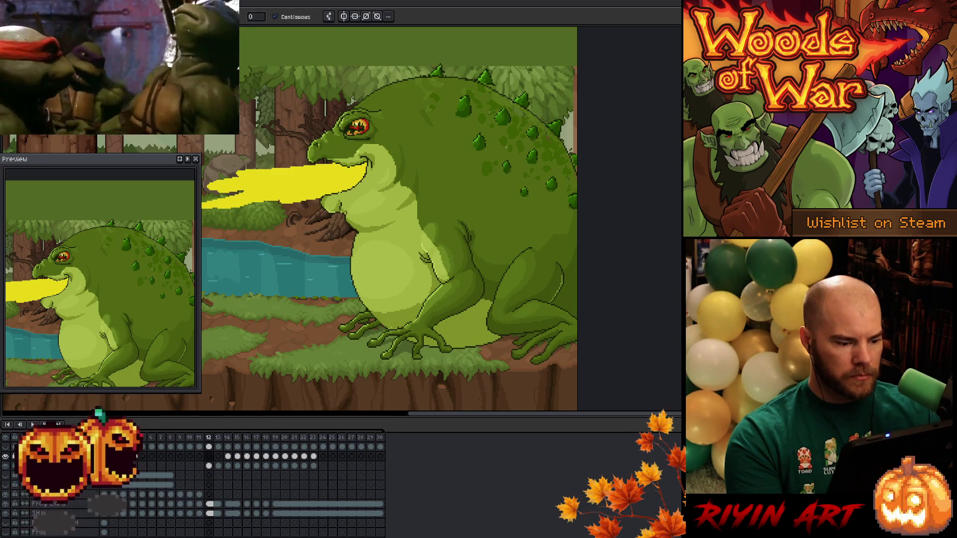
pyautogui.press('Return')
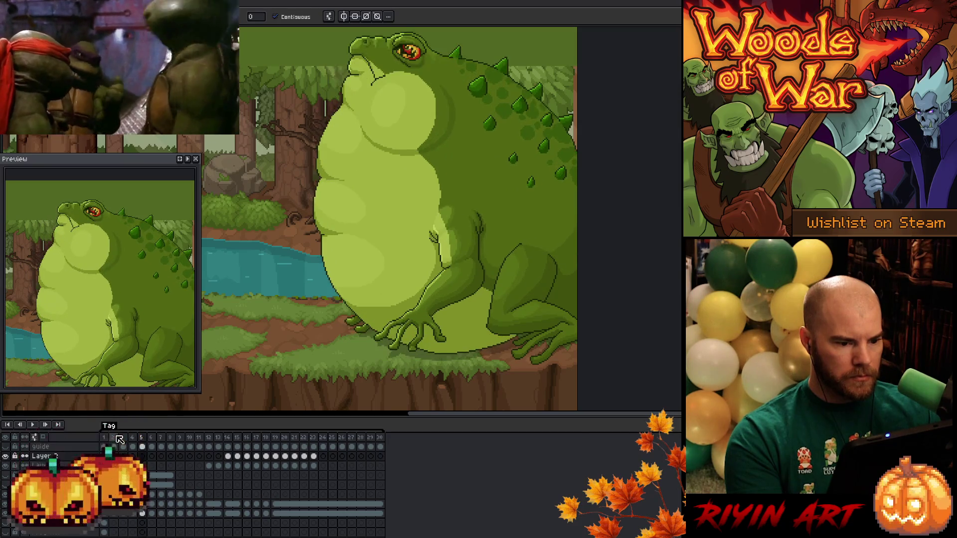
pyautogui.click(220, 437)
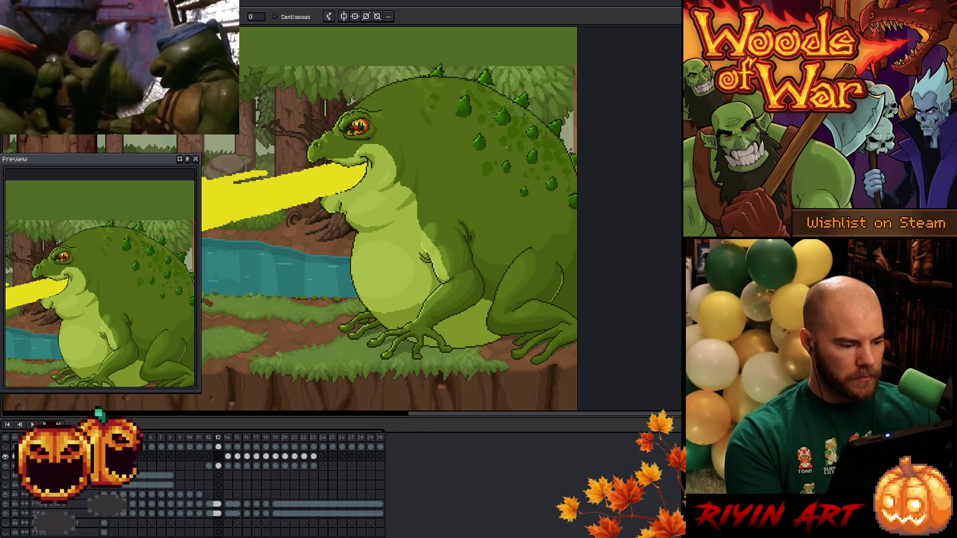
pyautogui.click(133, 437)
pyautogui.click(148, 439)
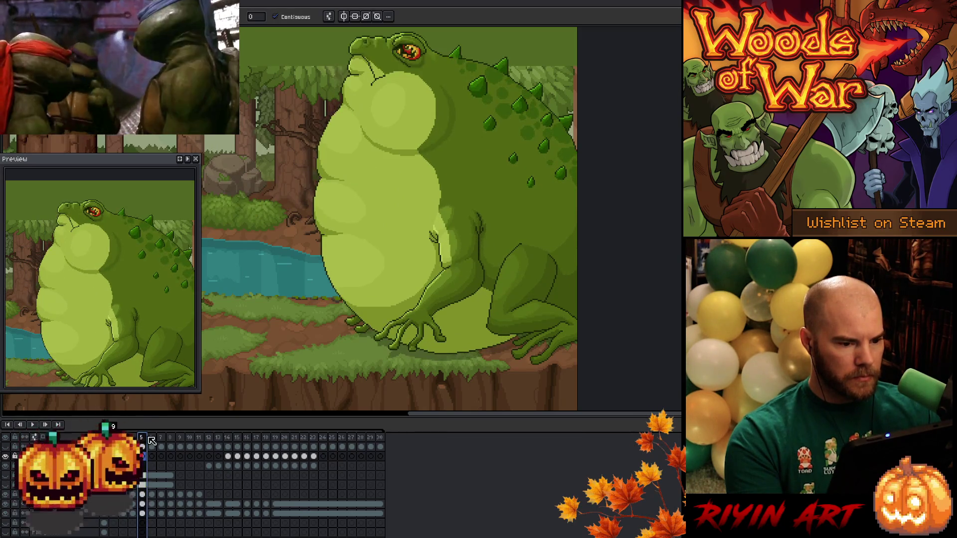
pyautogui.click(208, 439)
pyautogui.click(199, 441)
pyautogui.click(193, 441)
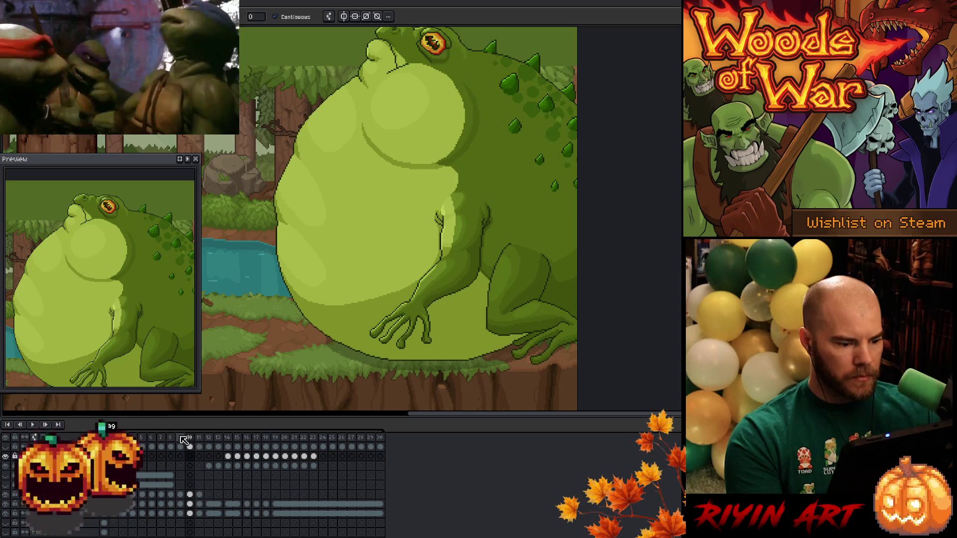
pyautogui.click(162, 437)
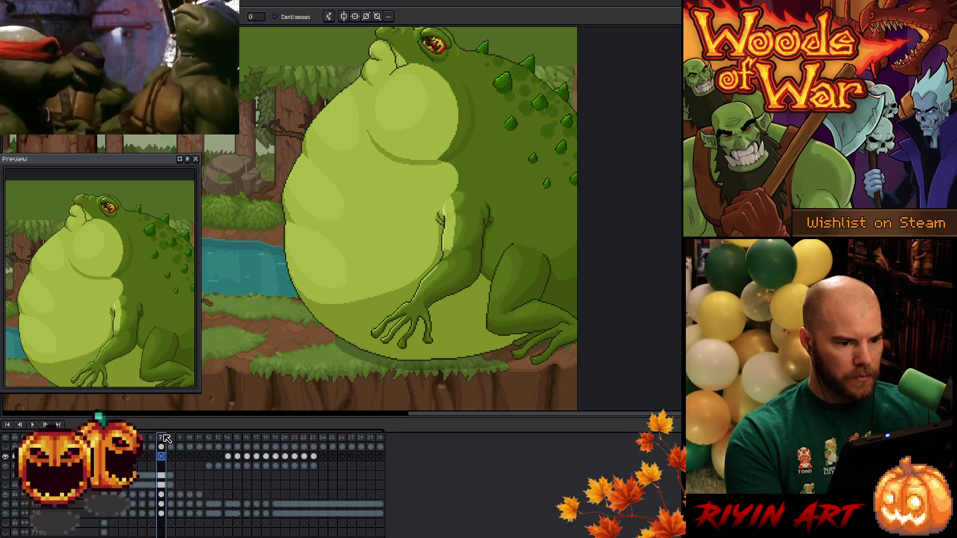
pyautogui.click(152, 438)
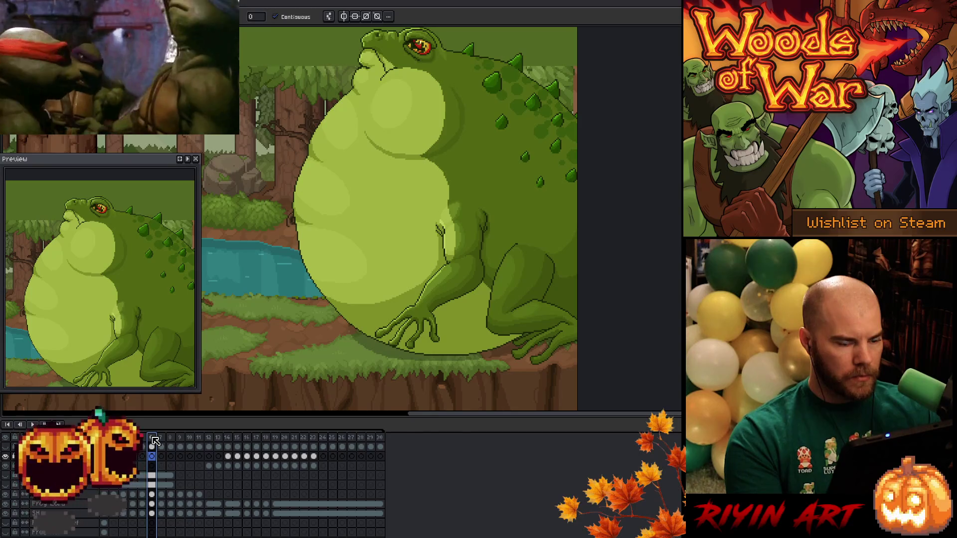
pyautogui.click(145, 437)
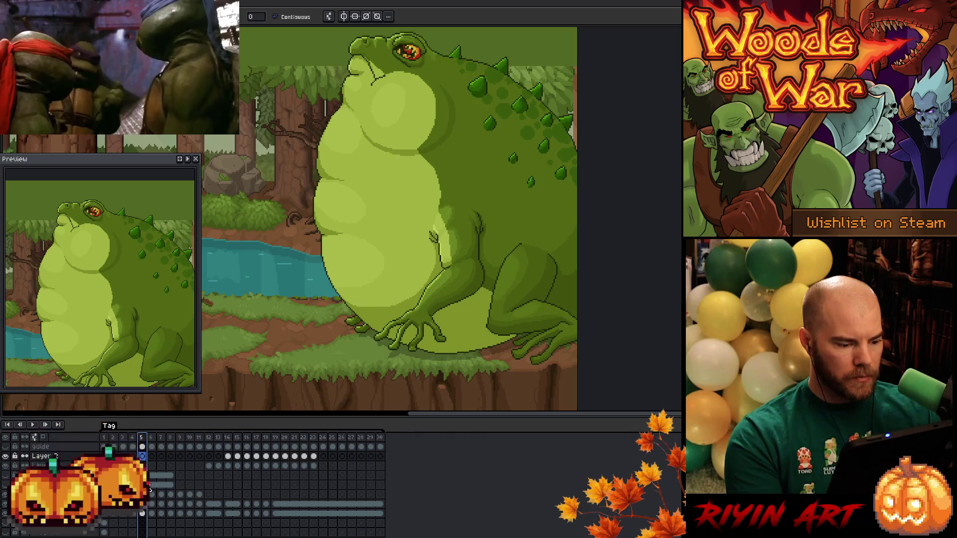
pyautogui.moveTo(143, 494); pyautogui.dragTo(144, 515)
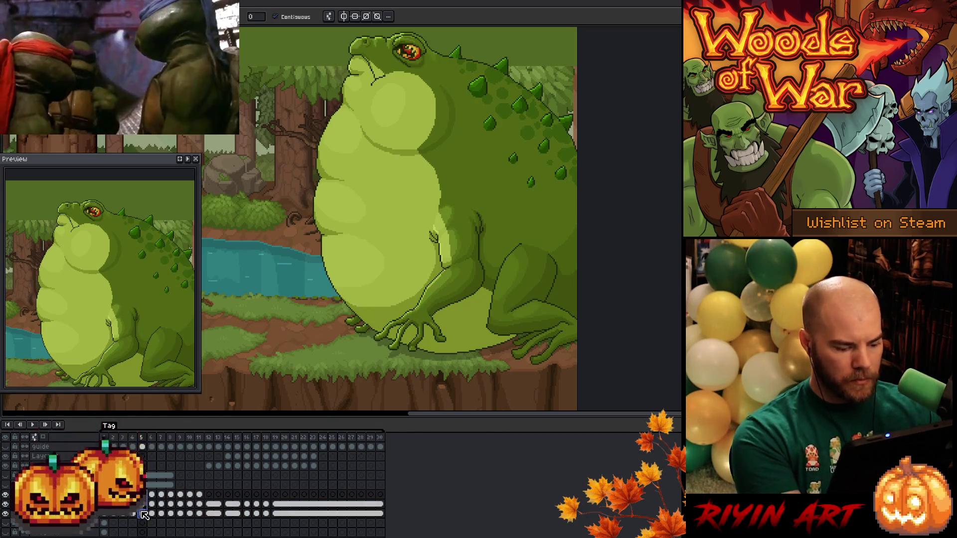
# Compare frames 11 and 12, select the frame 12–13 cels on two layers, and return to frame 11.
pyautogui.click(199, 495)
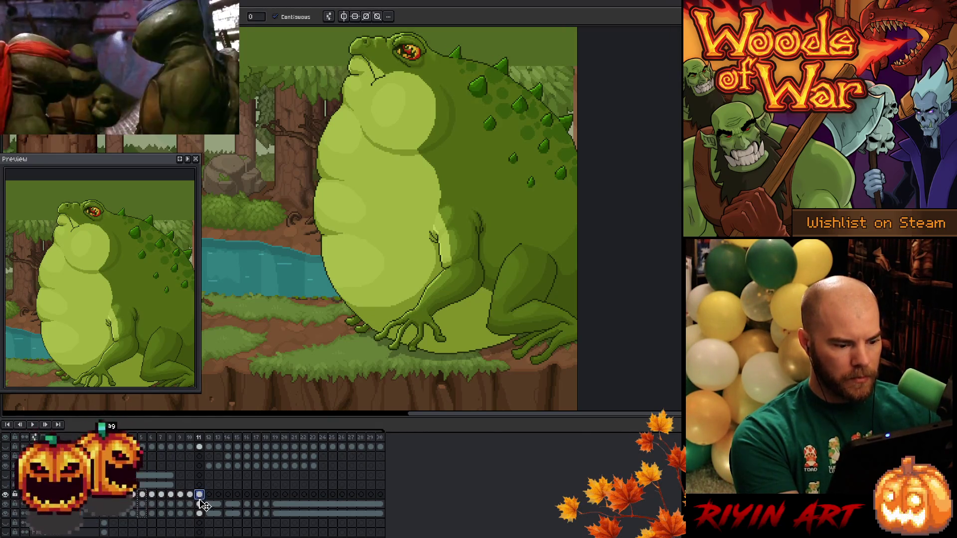
pyautogui.press('Left')
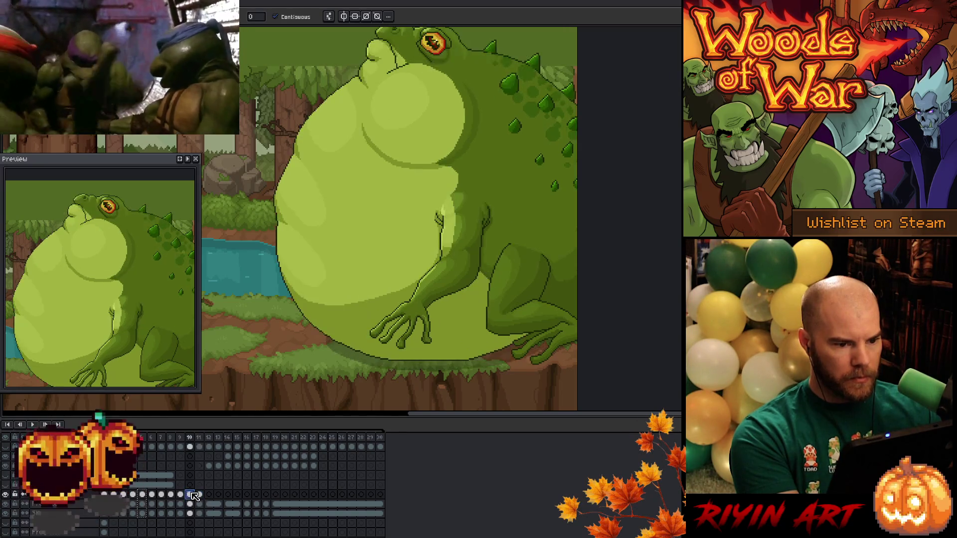
pyautogui.press('Right')
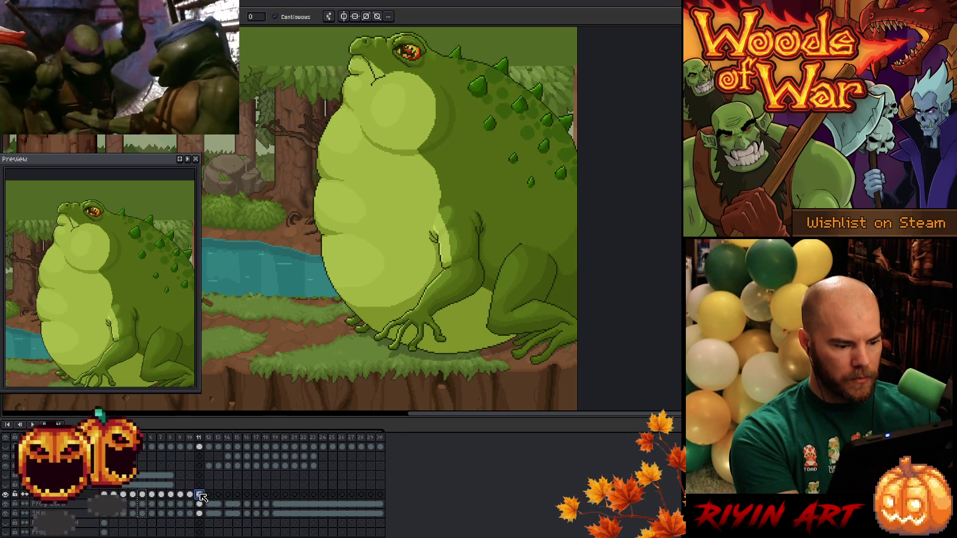
pyautogui.click(210, 497)
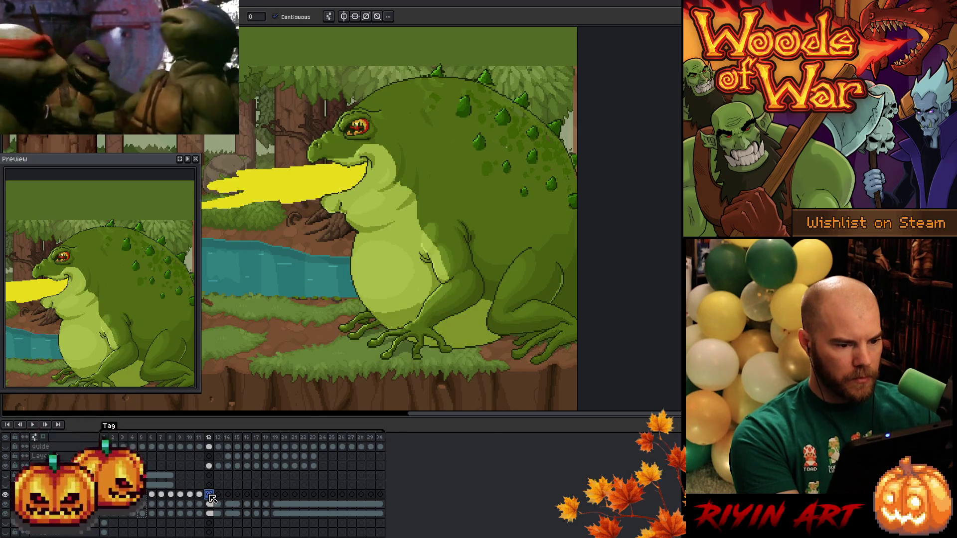
pyautogui.click(201, 496)
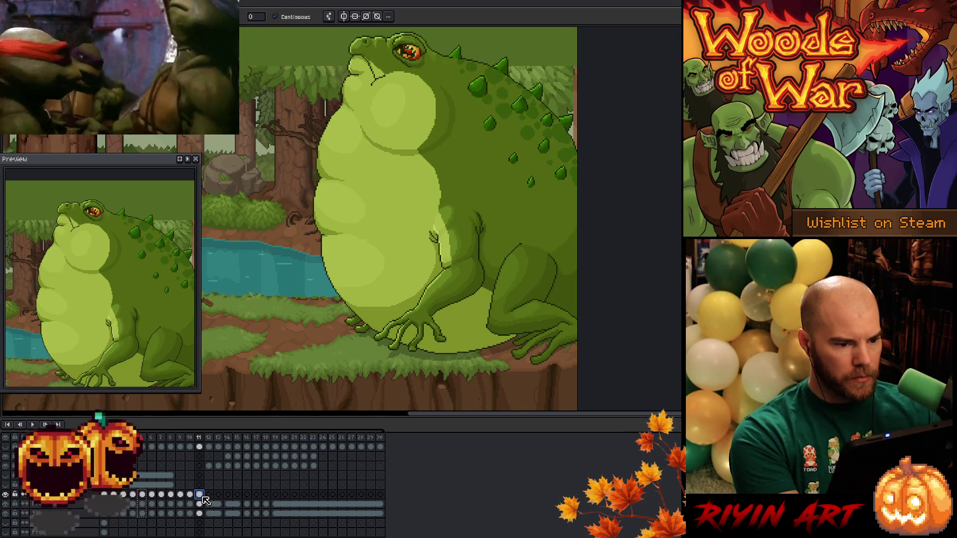
pyautogui.click(209, 495)
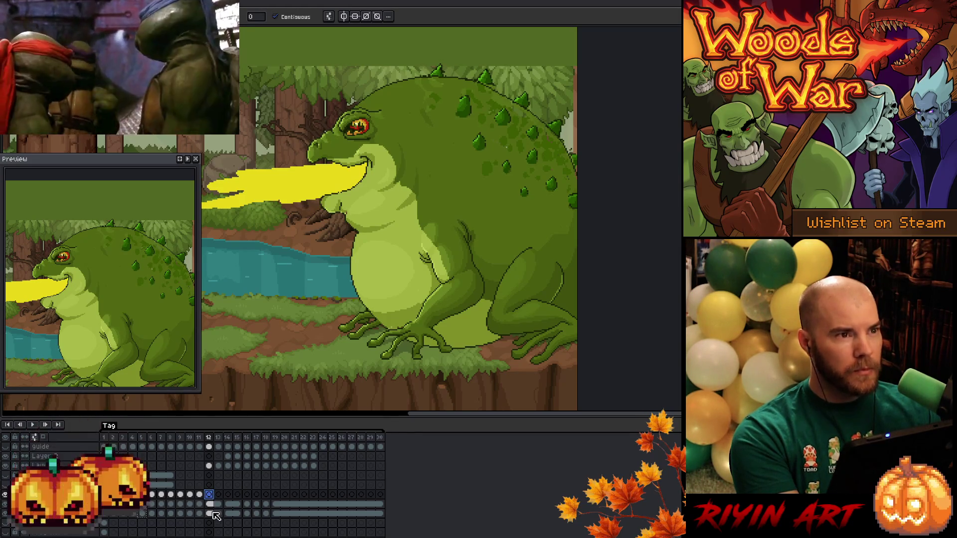
pyautogui.moveTo(214, 513)
pyautogui.mouseDown()
pyautogui.moveTo(269, 505)
pyautogui.moveTo(325, 458)
pyautogui.mouseUp()
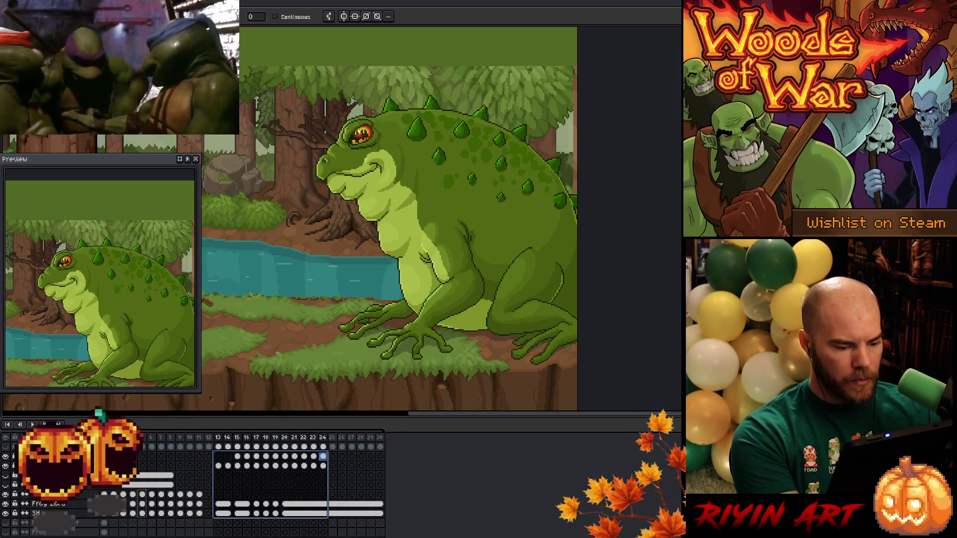
pyautogui.click(199, 494)
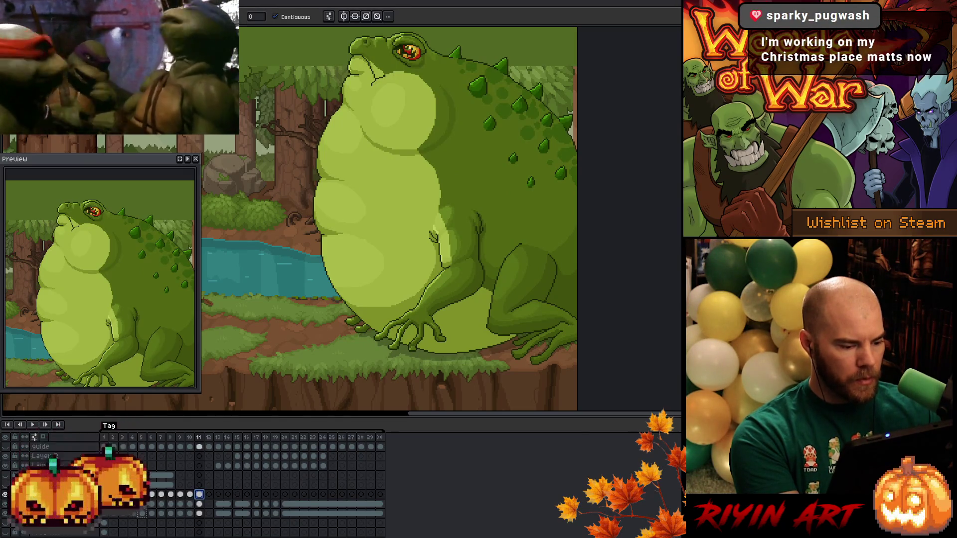
# Add the two lower layers to the selection and go to frame 12.
pyautogui.press('space')
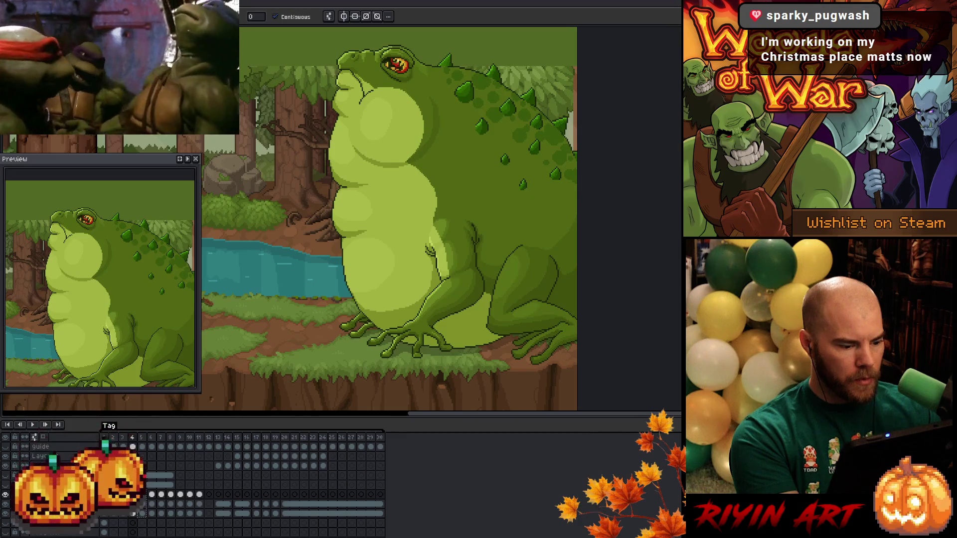
pyautogui.keyDown('shift'); pyautogui.click(129, 514); pyautogui.keyUp('shift')
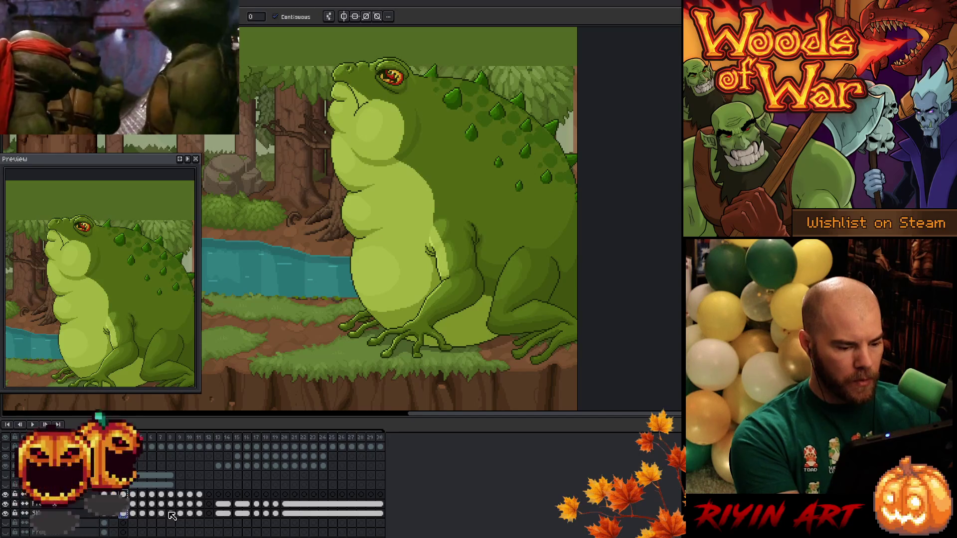
pyautogui.click(209, 494)
pyautogui.hotkey('ctrl', 'v')
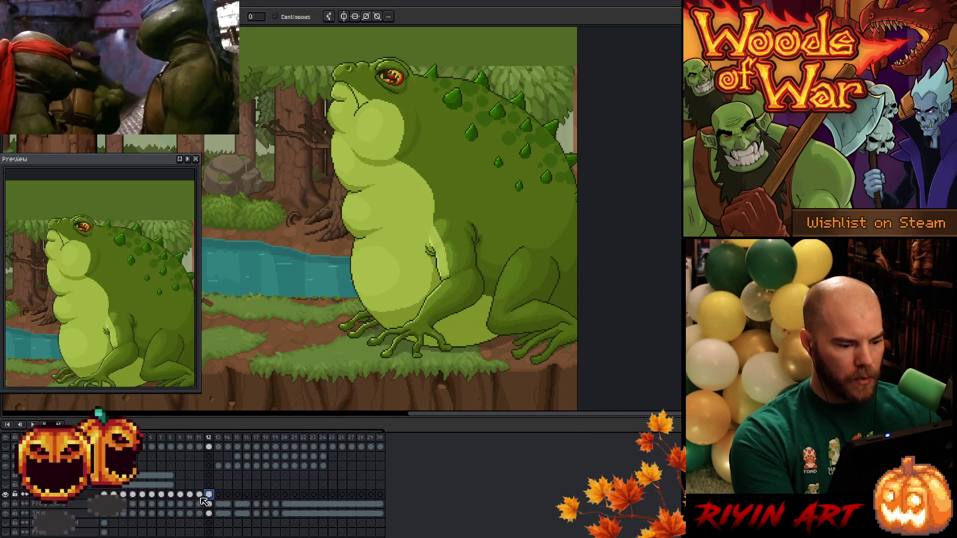
# Play the animation, stop on frame 11, then view frame 13 where the spit begins.
pyautogui.press('Return')
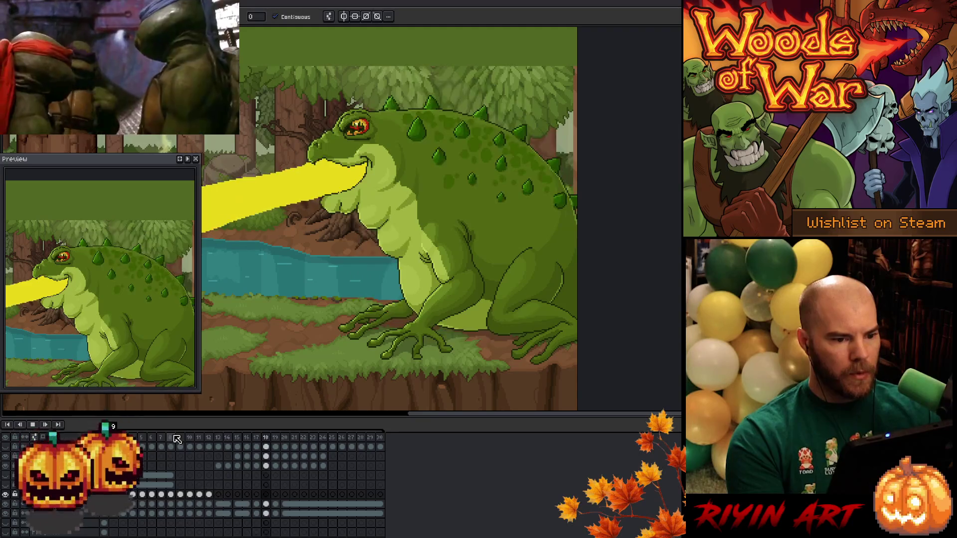
pyautogui.click(199, 438)
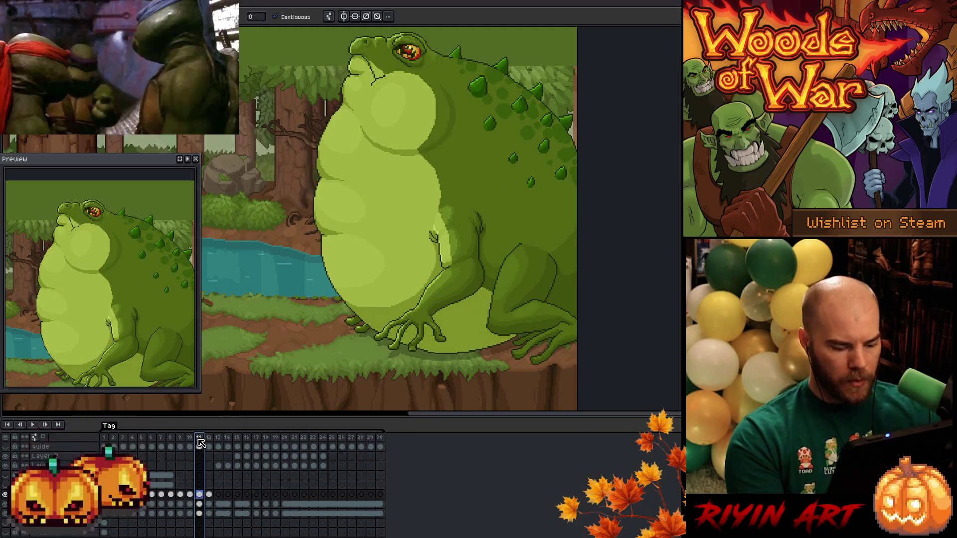
pyautogui.press('.')
pyautogui.click(219, 525)
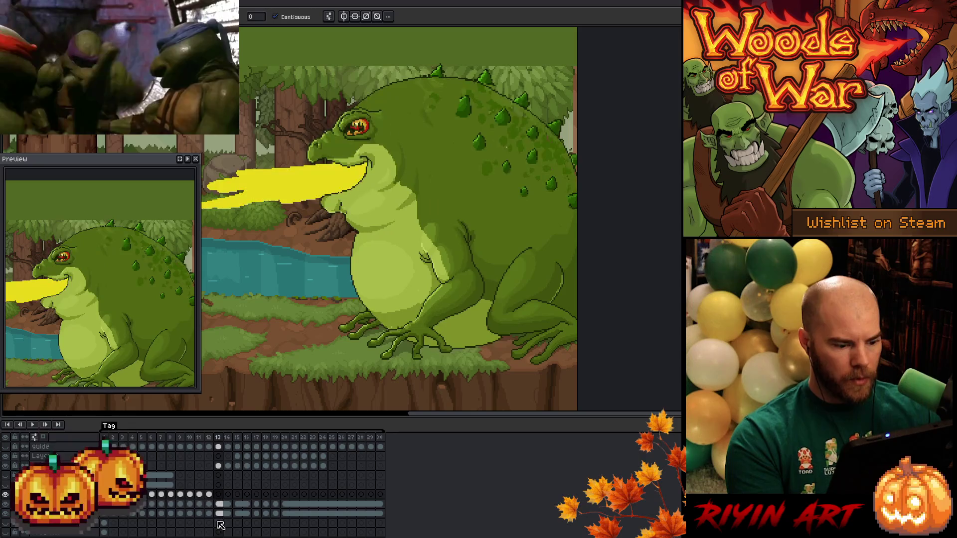
pyautogui.moveTo(268, 311); pyautogui.dragTo(305, 341)
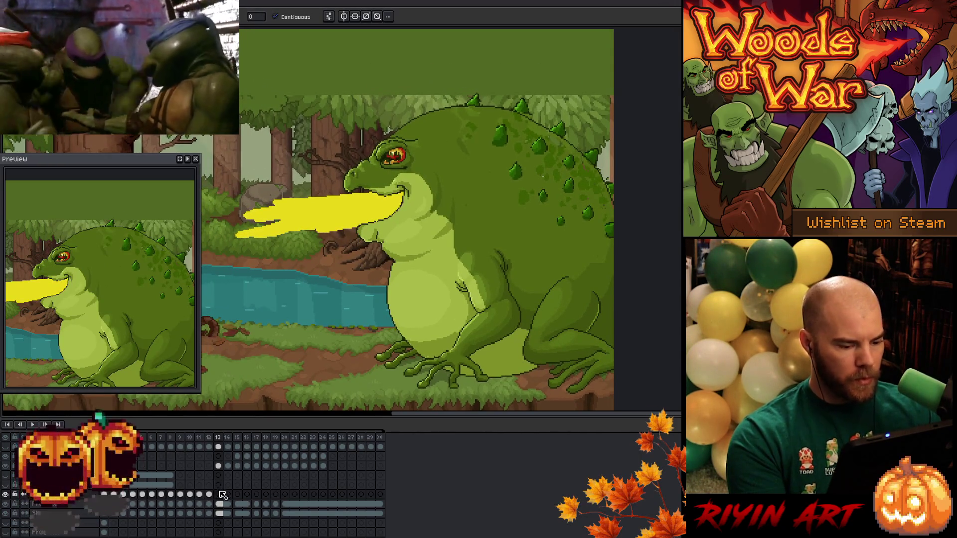
# Zoom in on the Frog Lord's mouth and add a new empty layer named Layer 5.
pyautogui.click(219, 504)
pyautogui.press('h')
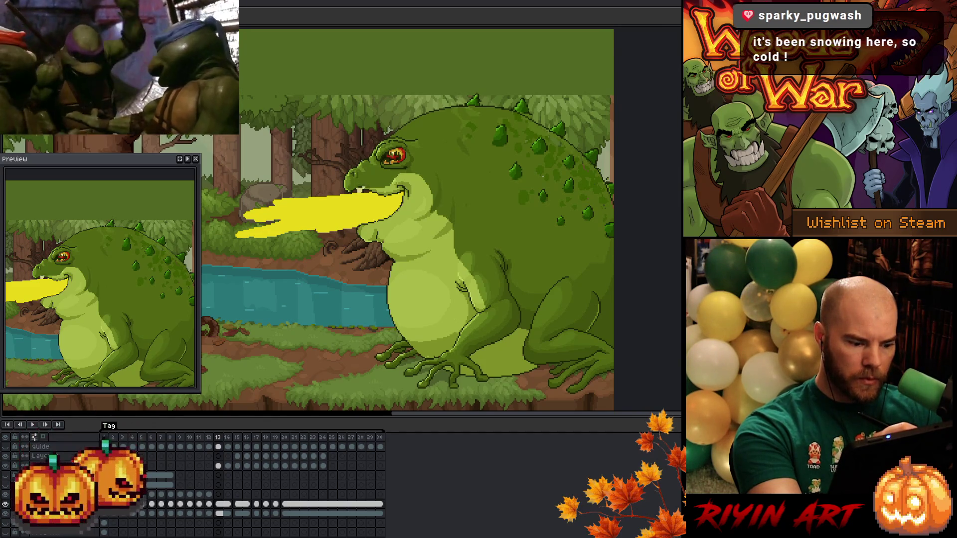
pyautogui.scroll(3, 365, 200)
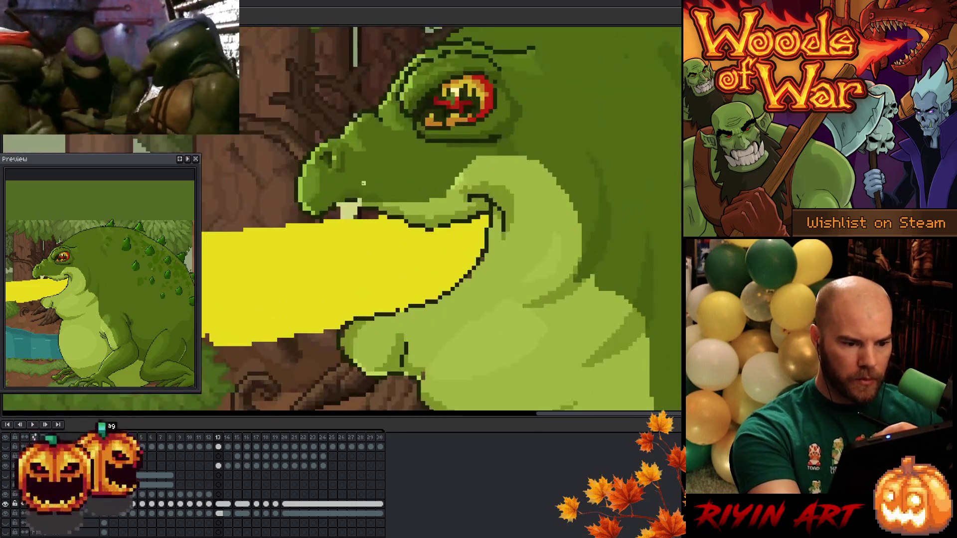
pyautogui.click(219, 504)
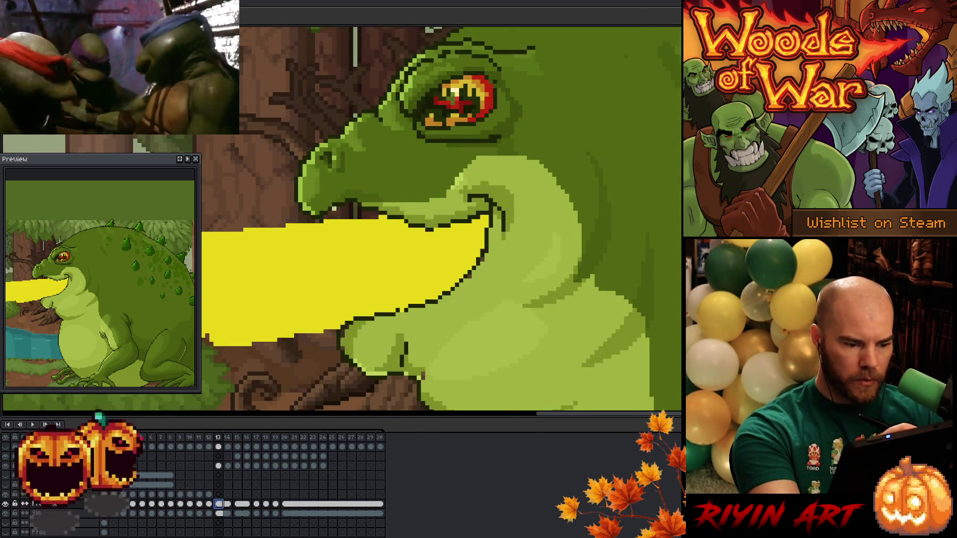
pyautogui.hotkey('shift', 'n')
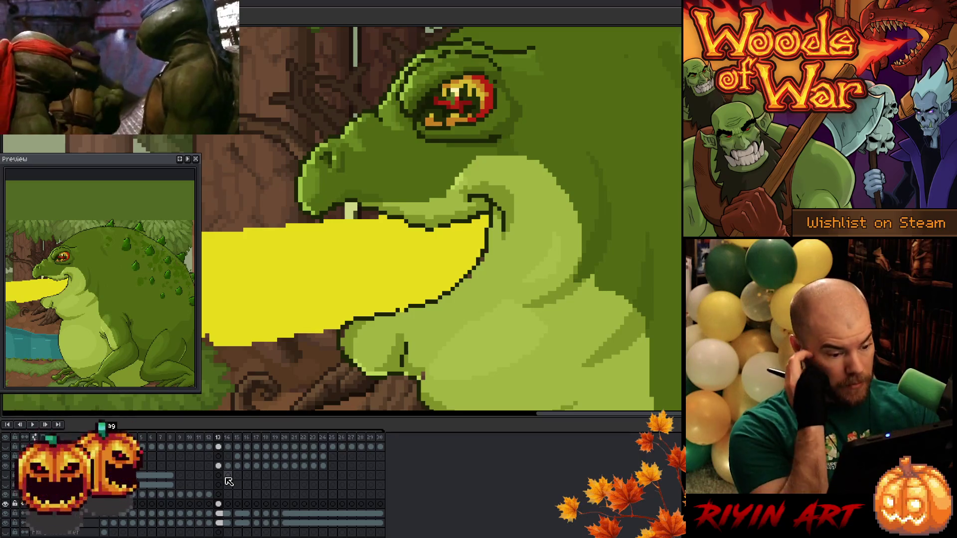
pyautogui.click(58, 506)
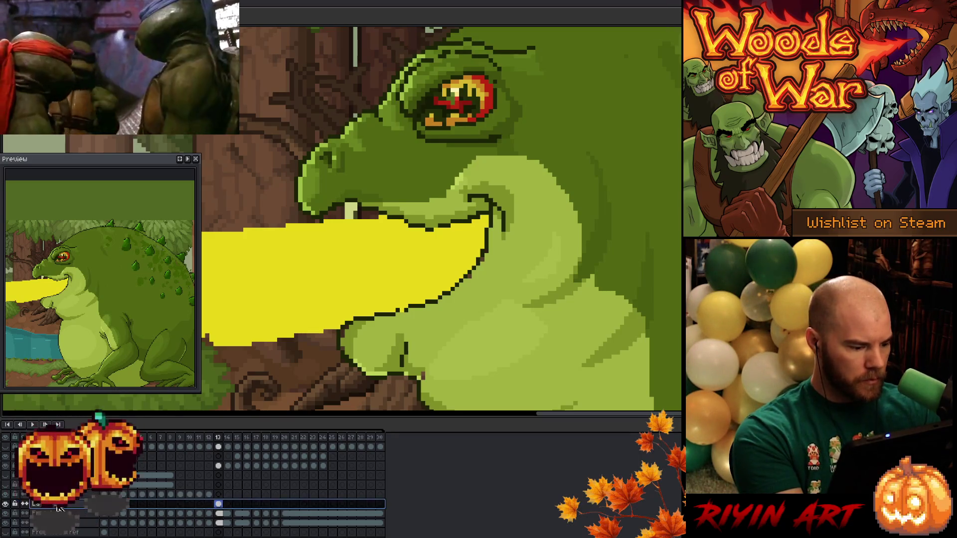
pyautogui.press('Return')
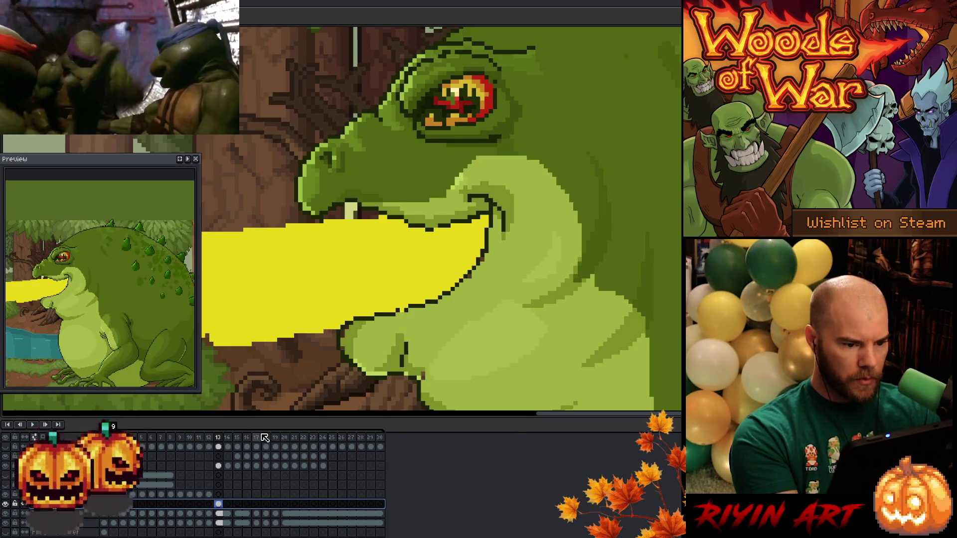
# Check the frame 13 cels and hide the yellow stream layer.
pyautogui.click(219, 466)
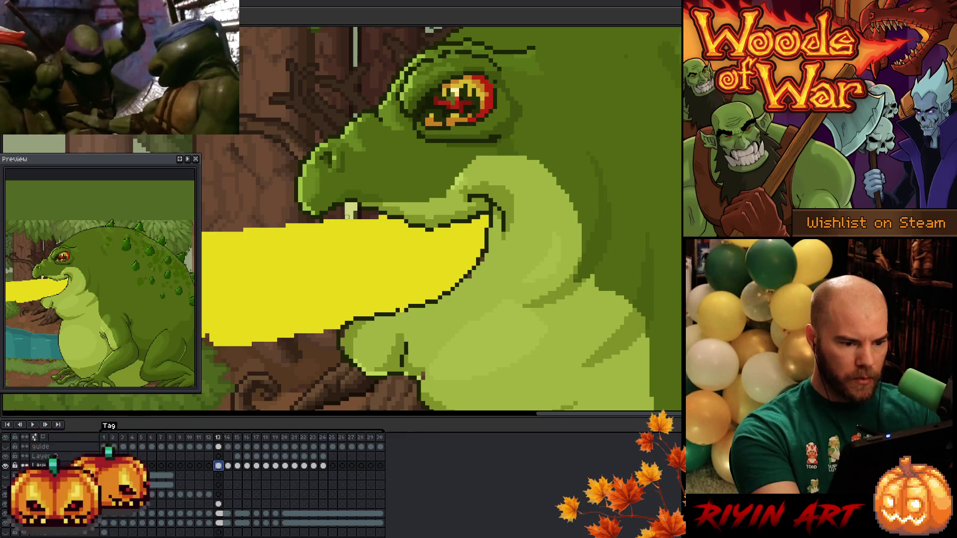
pyautogui.press('Escape')
pyautogui.click(218, 504)
pyautogui.press('Escape')
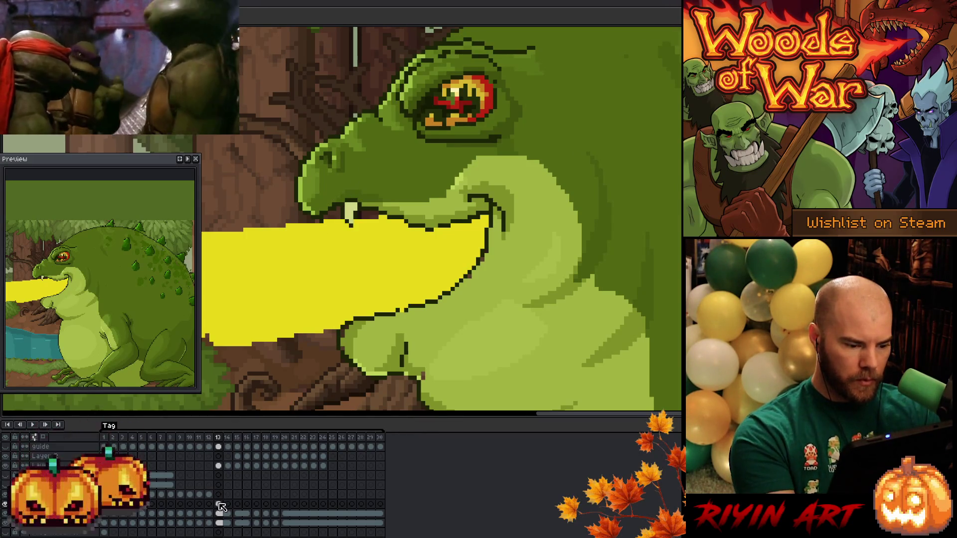
pyautogui.click(218, 465)
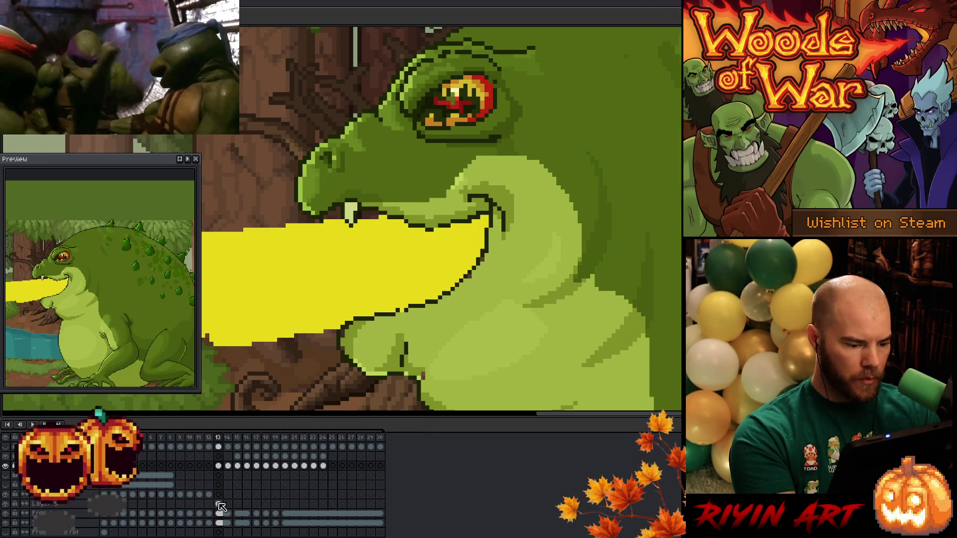
pyautogui.click(219, 505)
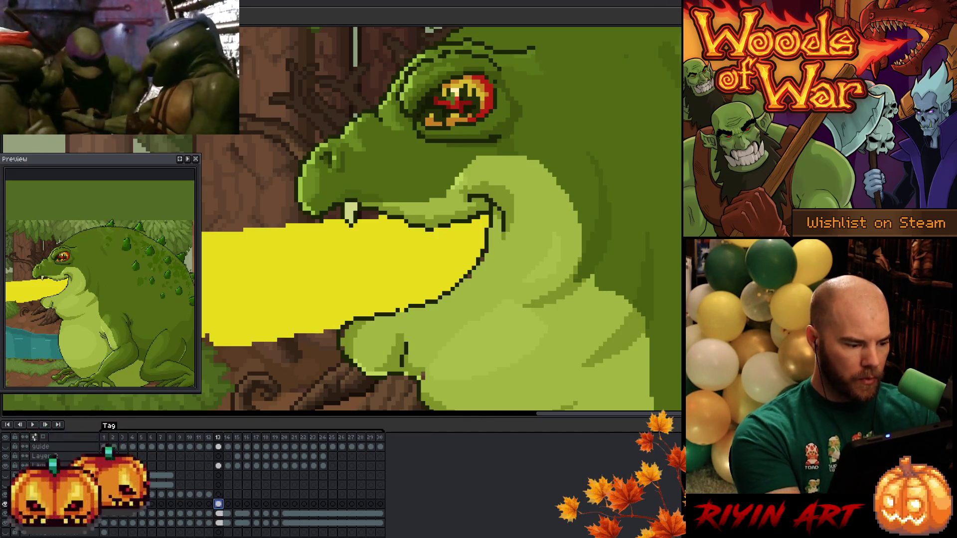
pyautogui.click(6, 467)
pyautogui.scroll(-3, 444, 276)
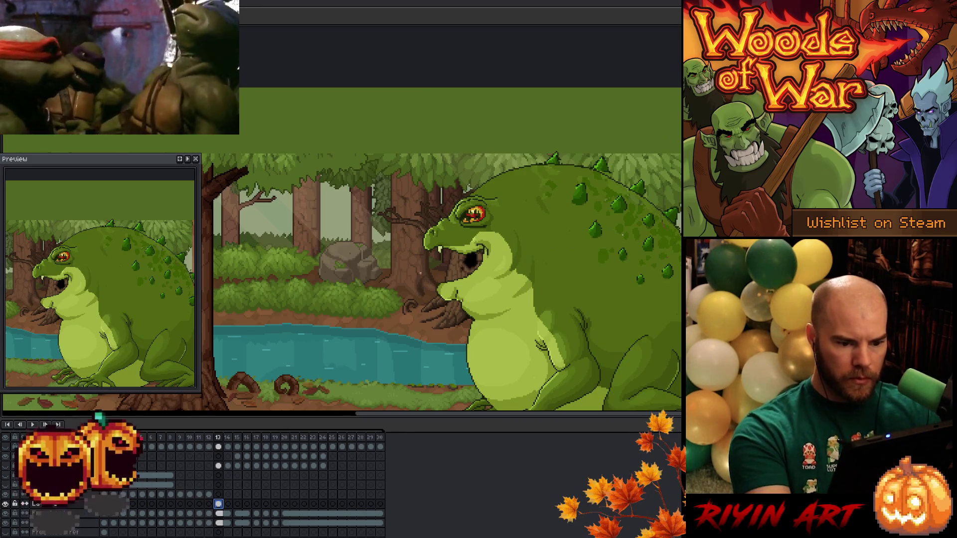
# Lasso the toad's raised arm near the mouth on frame 13.
pyautogui.press('Down')
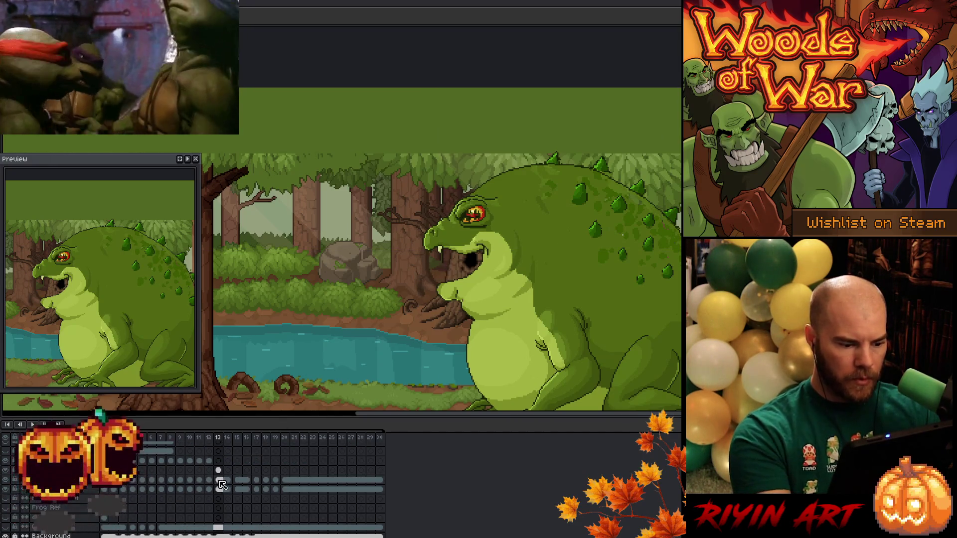
pyautogui.click(219, 481)
pyautogui.press('b')
pyautogui.moveTo(427, 309)
pyautogui.mouseDown()
pyautogui.moveTo(471, 303)
pyautogui.moveTo(522, 262)
pyautogui.moveTo(506, 233)
pyautogui.moveTo(448, 241)
pyautogui.moveTo(410, 265)
pyautogui.moveTo(401, 295)
pyautogui.mouseUp()
pyautogui.moveTo(405, 335); pyautogui.dragTo(407, 336)
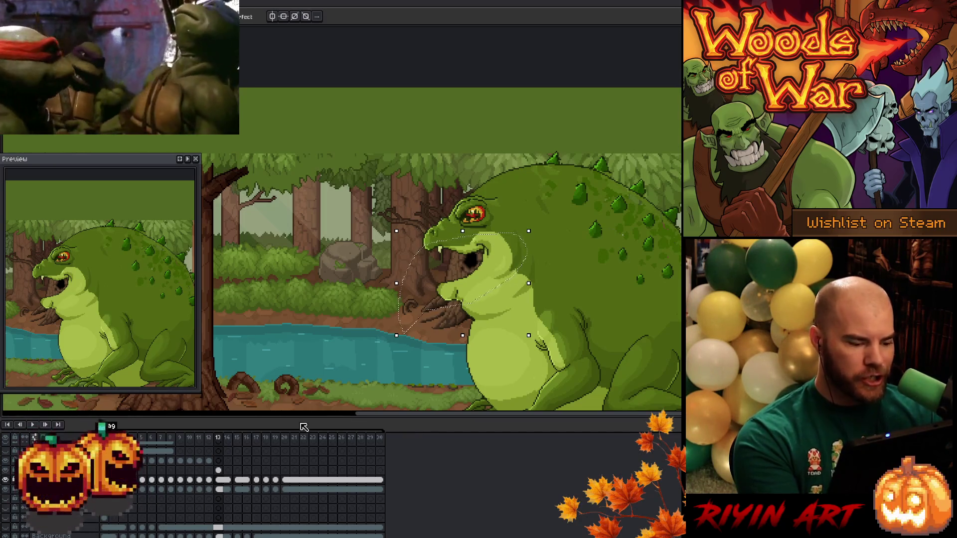
# Remove the empty layer, lift the arm selection, and go to frame 12.
pyautogui.click(75, 470)
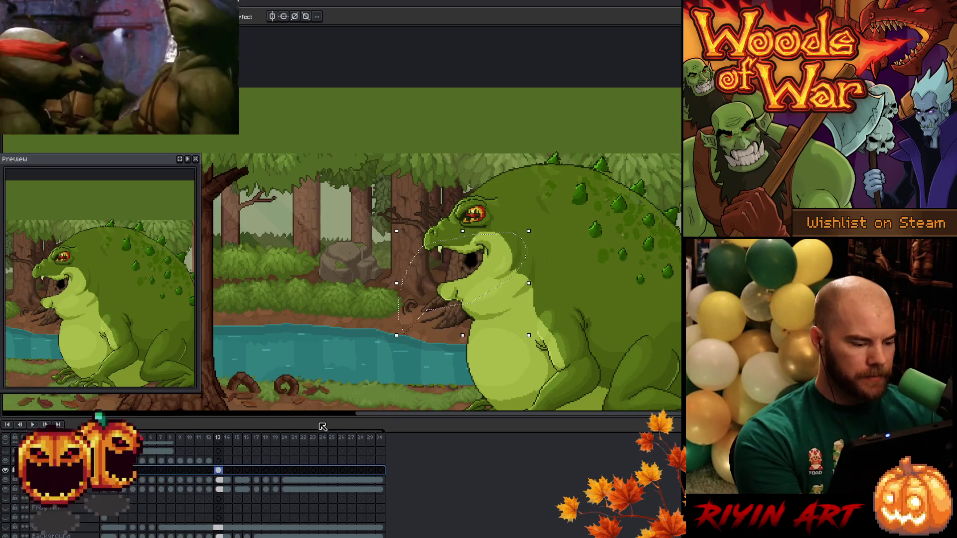
pyautogui.hotkey('ctrl', 'z')
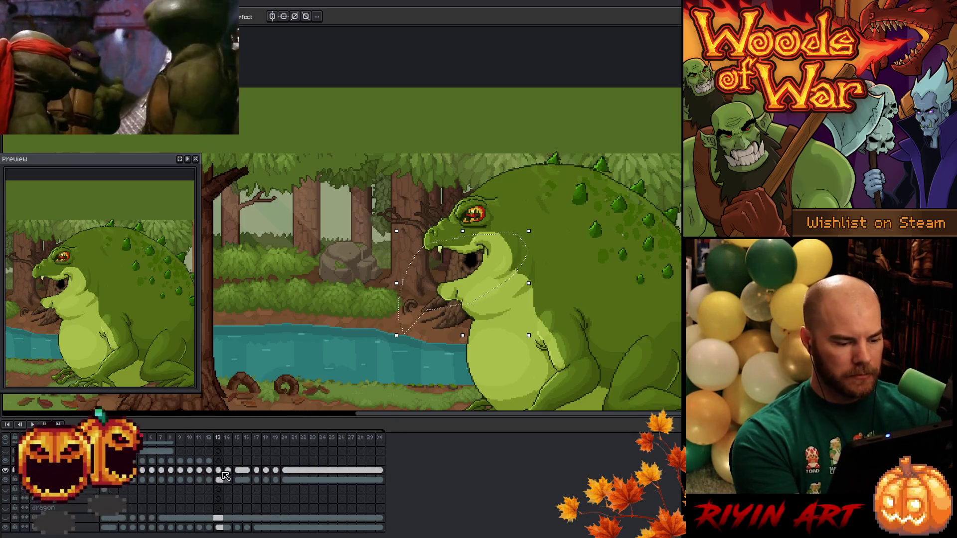
pyautogui.click(491, 255)
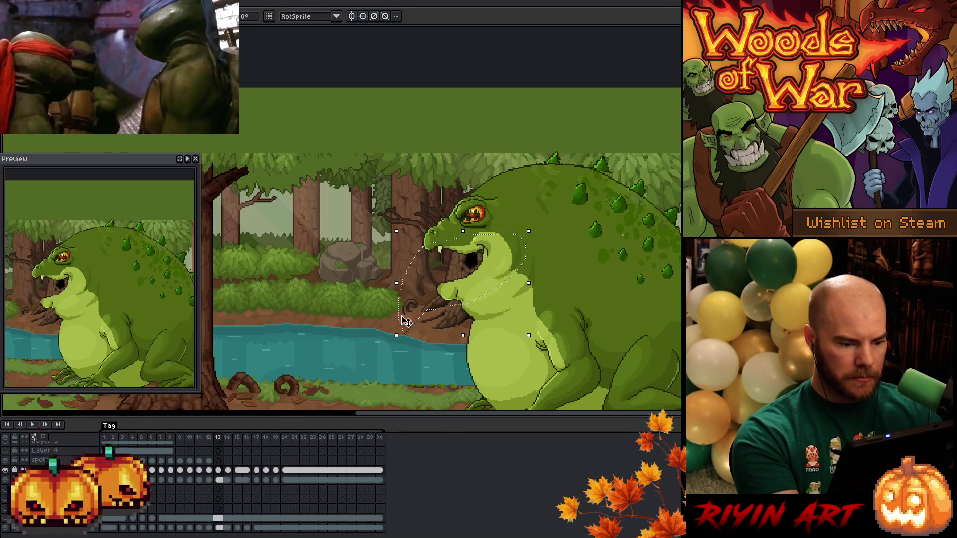
pyautogui.click(209, 460)
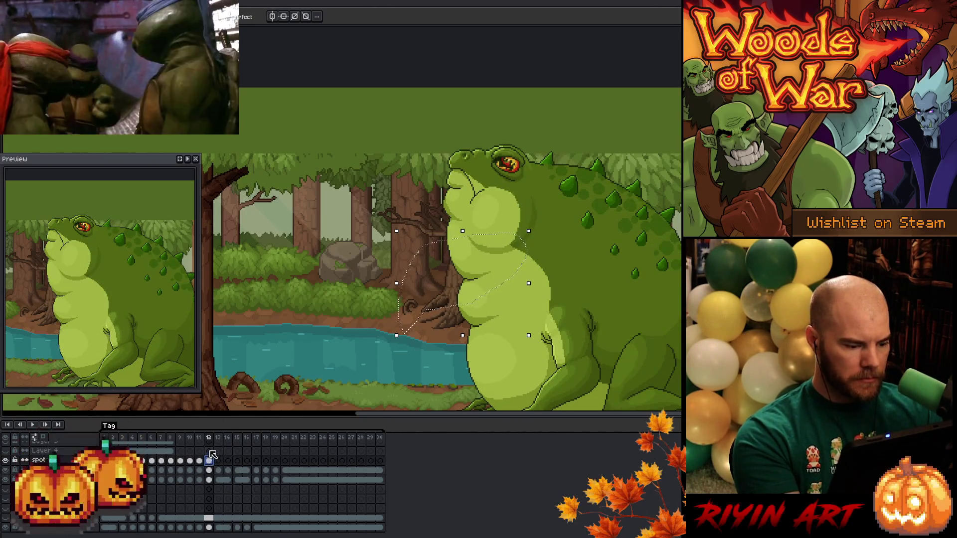
# Paste the arm piece onto a new layer and rotate it counter-clockwise over the mouth.
pyautogui.hotkey('shift', 'n')
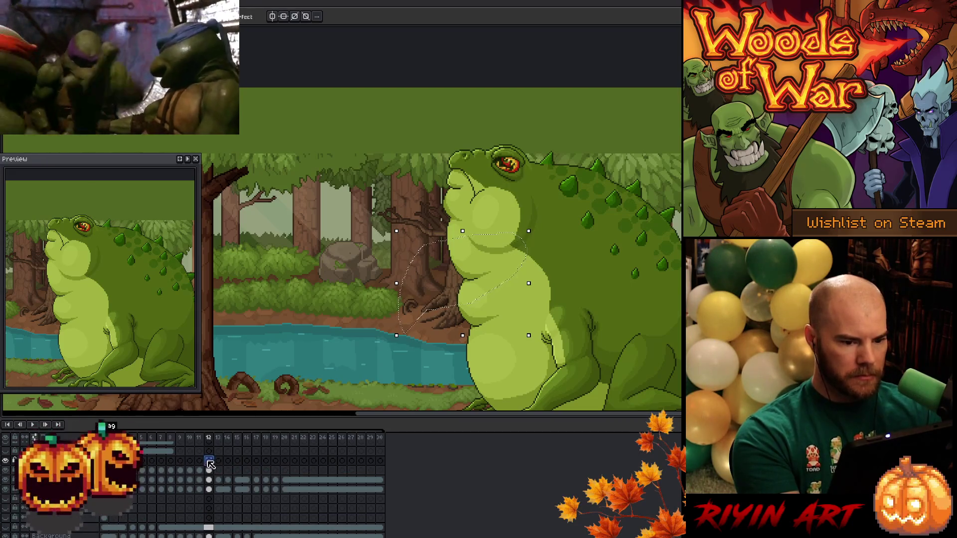
pyautogui.hotkey('ctrl', 'v')
pyautogui.moveTo(499, 263); pyautogui.dragTo(382, 219)
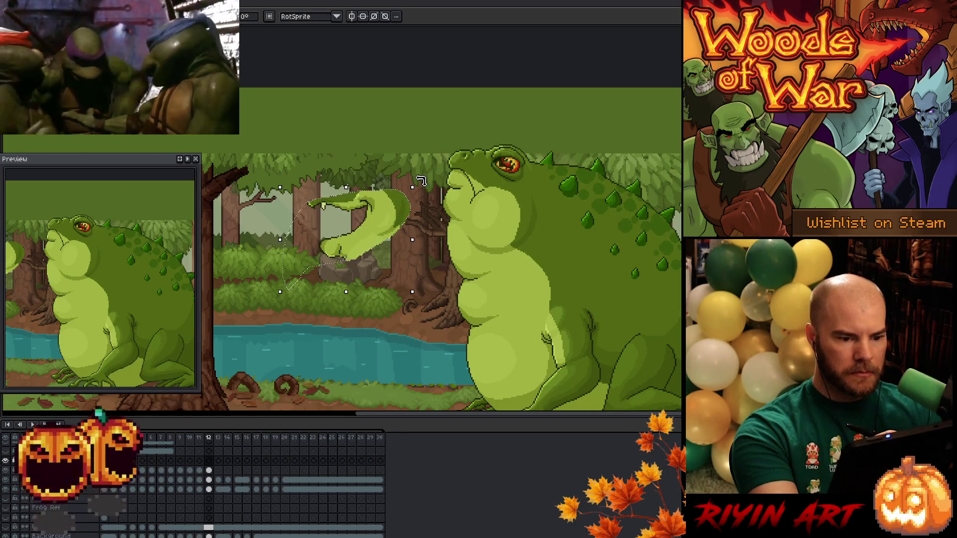
pyautogui.moveTo(422, 181); pyautogui.dragTo(349, 150)
pyautogui.moveTo(401, 254)
pyautogui.mouseDown()
pyautogui.moveTo(499, 210)
pyautogui.moveTo(503, 220)
pyautogui.moveTo(491, 221)
pyautogui.moveTo(496, 215)
pyautogui.mouseUp()
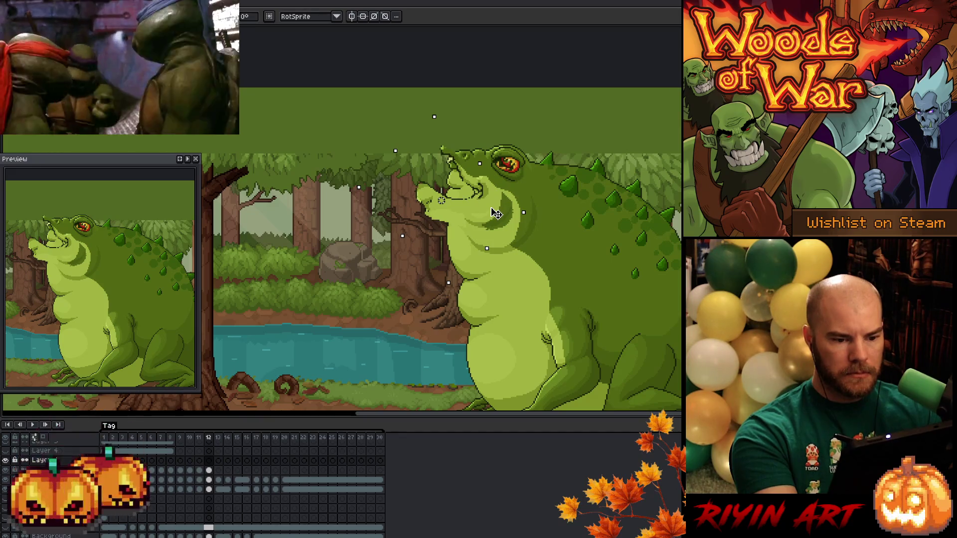
# Nudge the rotated piece up and right, commit the rotation, and deselect.
pyautogui.moveTo(496, 214)
pyautogui.mouseDown()
pyautogui.moveTo(521, 189)
pyautogui.moveTo(501, 211)
pyautogui.moveTo(503, 229)
pyautogui.mouseUp()
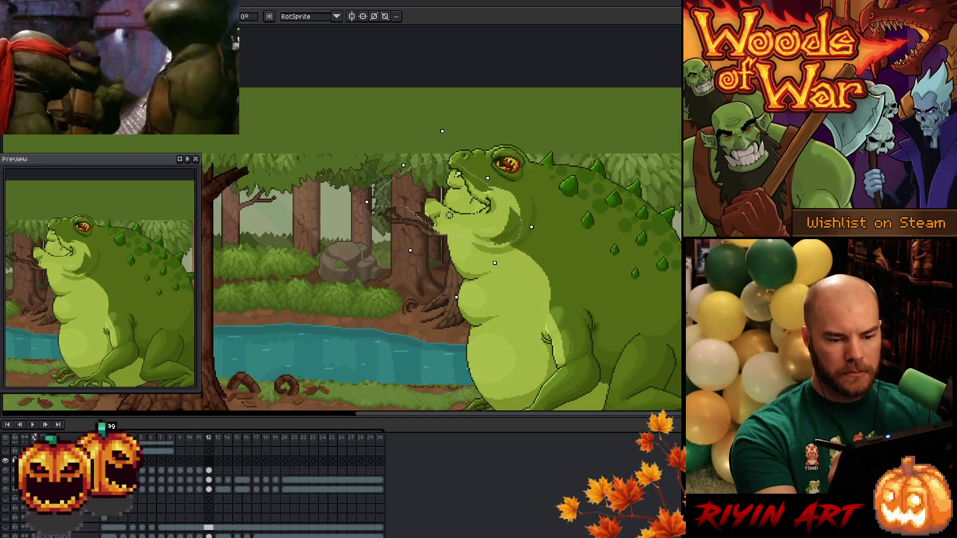
pyautogui.press('Return')
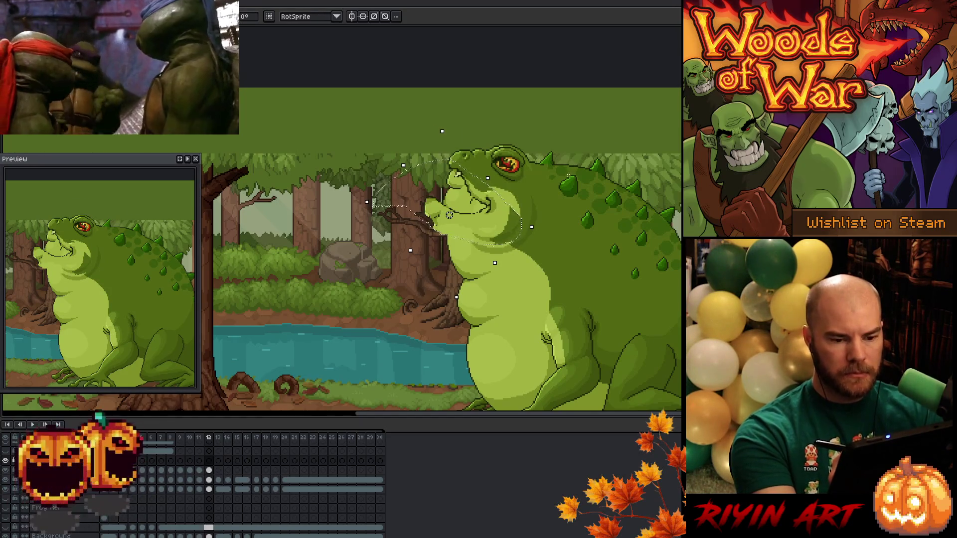
pyautogui.hotkey('ctrl', 'z')
pyautogui.hotkey('ctrl', 'y')
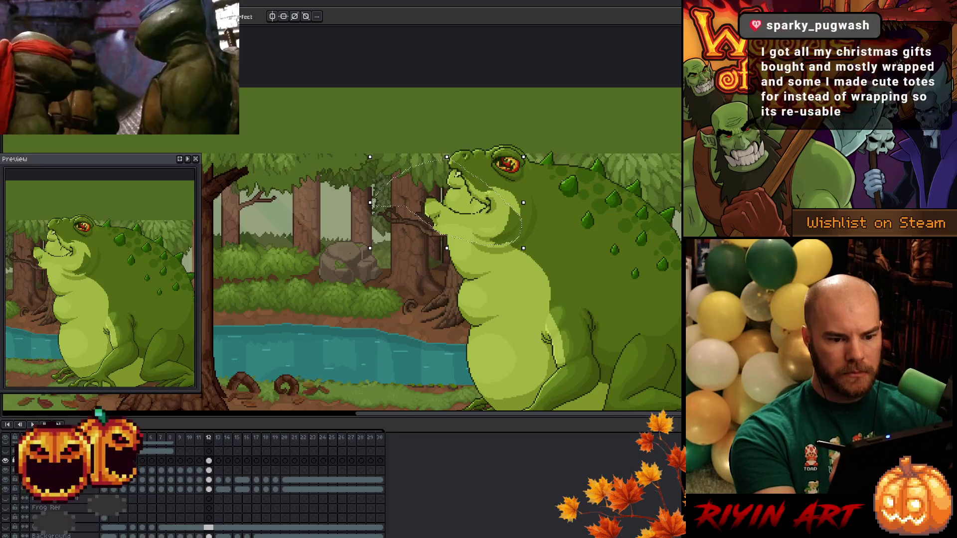
pyautogui.hotkey('ctrl', 'd')
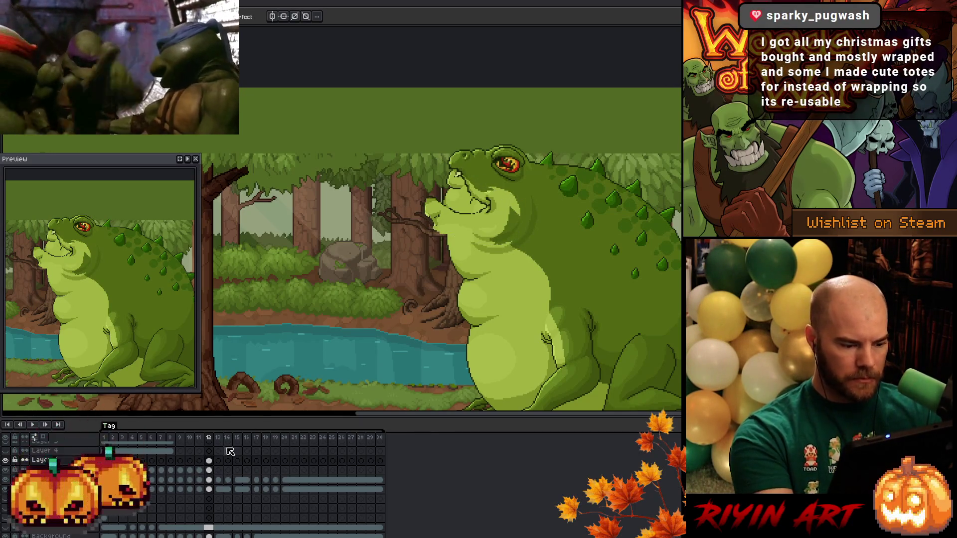
# Erase the pixels around the toad's mouth on frame 12 of the lower layer.
pyautogui.click(209, 470)
pyautogui.click(209, 479)
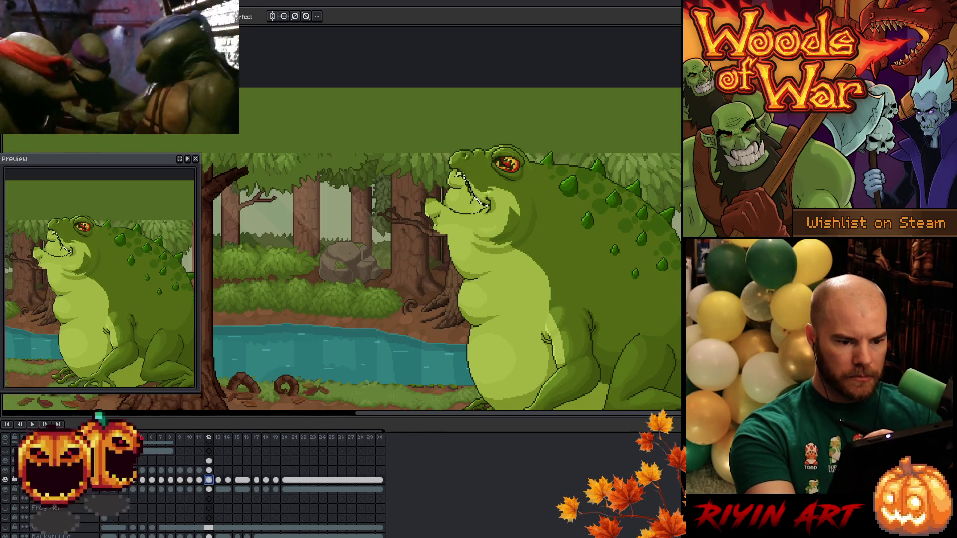
pyautogui.moveTo(443, 167)
pyautogui.mouseDown()
pyautogui.moveTo(413, 189)
pyautogui.moveTo(419, 223)
pyautogui.moveTo(473, 233)
pyautogui.moveTo(492, 213)
pyautogui.mouseUp()
pyautogui.press('Delete')
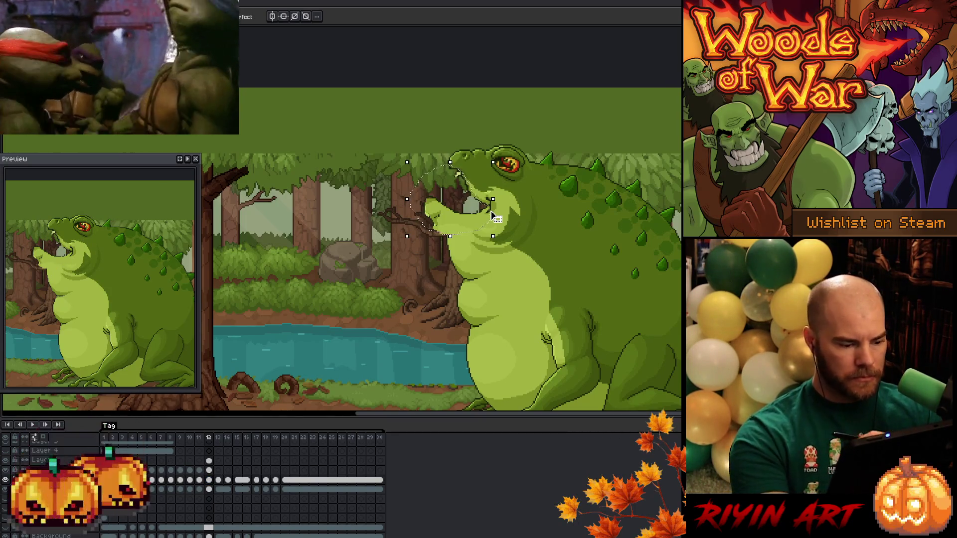
pyautogui.click(523, 247)
# Draw the upper jaw edge on Layer 3 and adjust the mouth and throat shading.
pyautogui.click(209, 461)
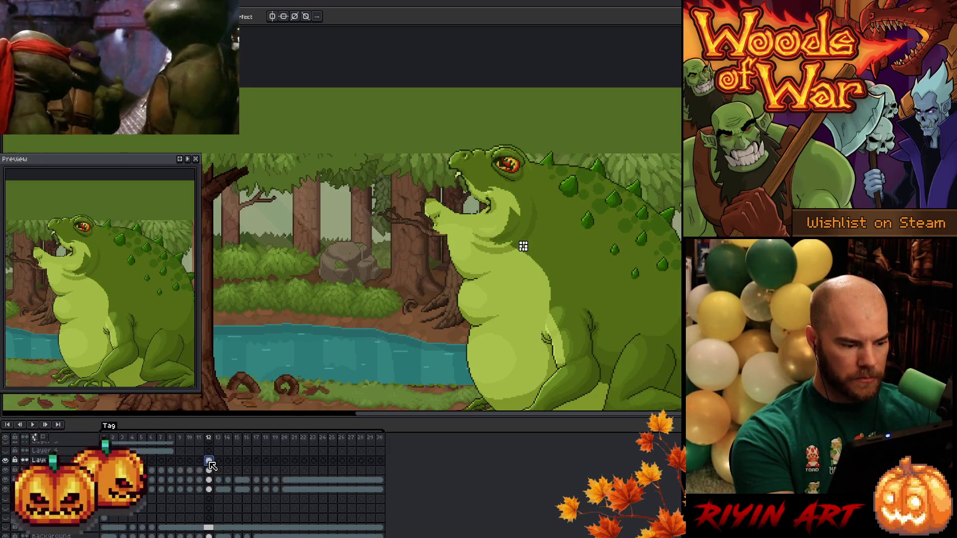
pyautogui.moveTo(496, 185); pyautogui.dragTo(492, 205)
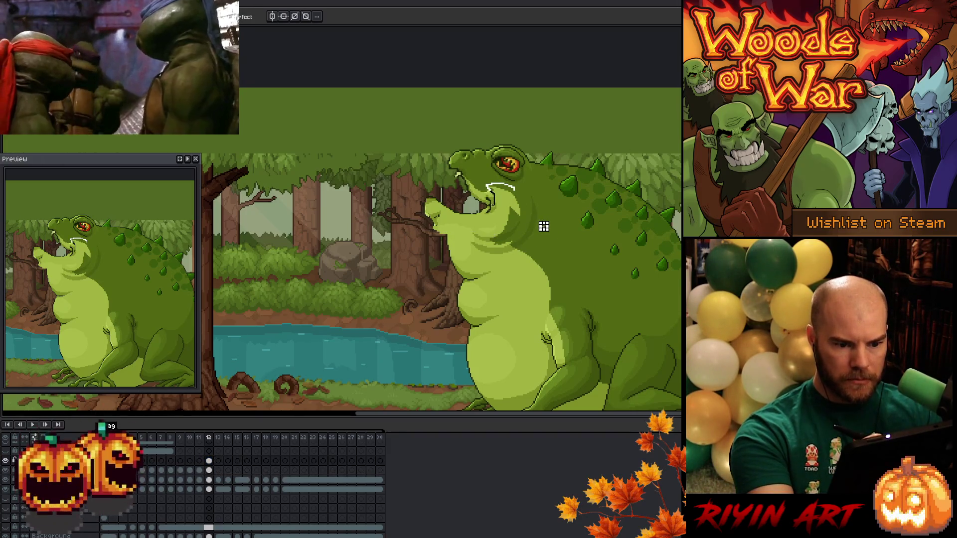
pyautogui.moveTo(544, 227)
pyautogui.mouseDown()
pyautogui.moveTo(469, 249)
pyautogui.moveTo(542, 269)
pyautogui.moveTo(556, 249)
pyautogui.moveTo(513, 190)
pyautogui.mouseUp()
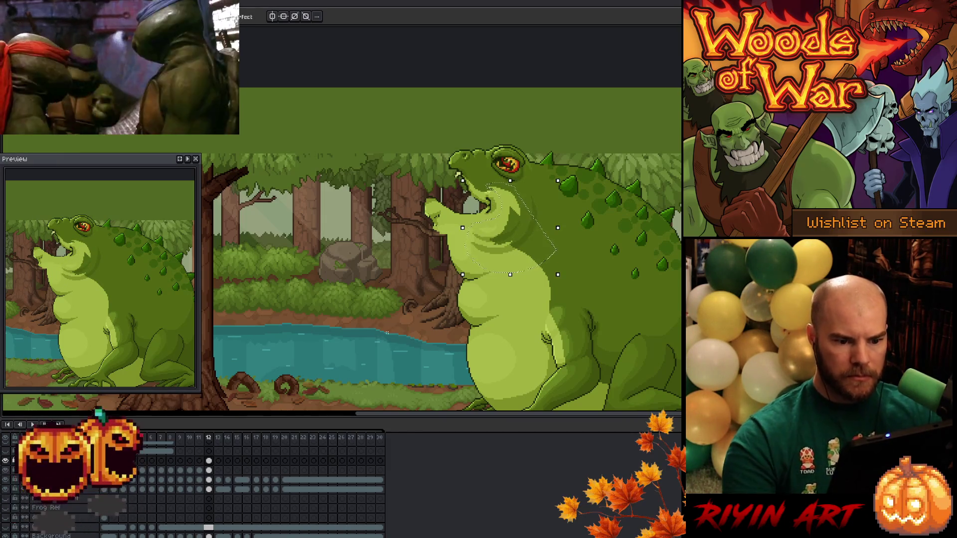
pyautogui.hotkey('ctrl', 'z')
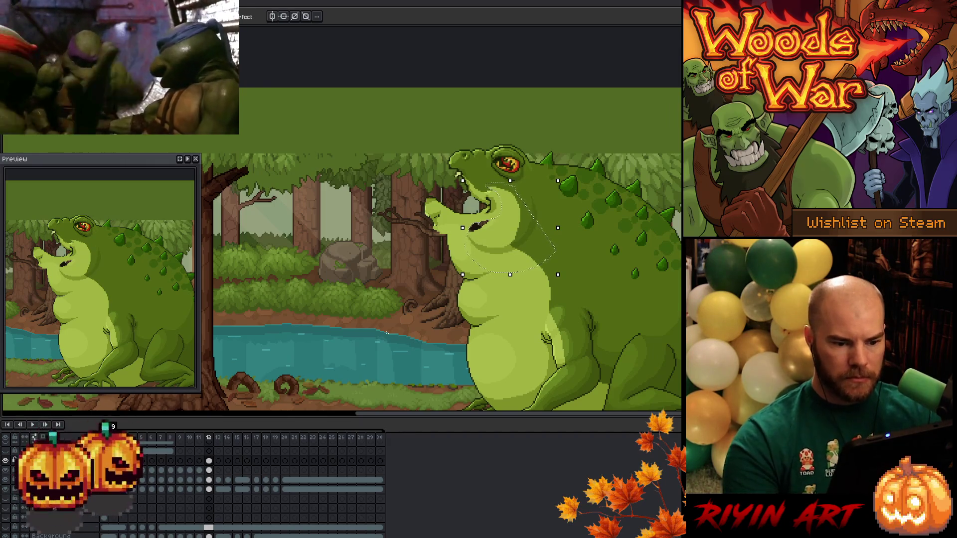
pyautogui.hotkey('ctrl', 'd')
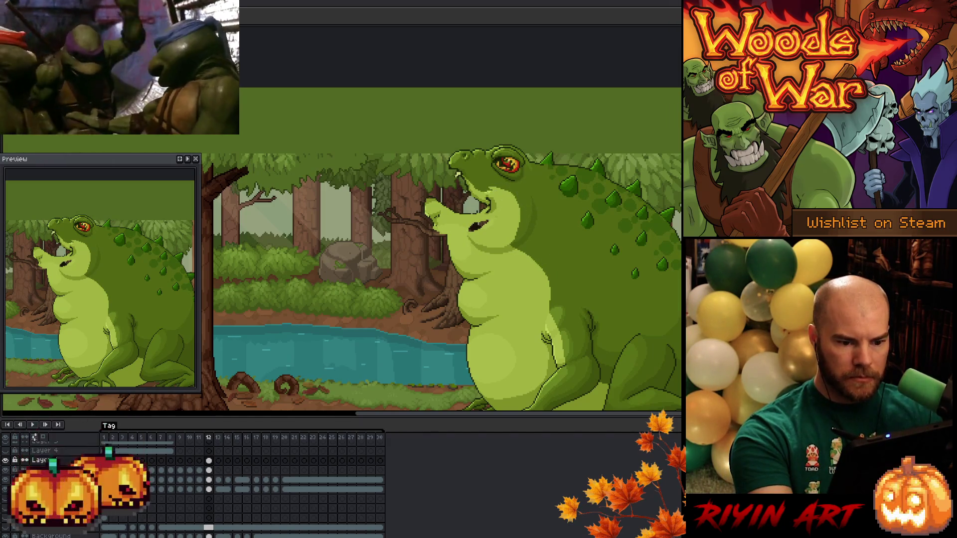
pyautogui.press('q')
pyautogui.hotkey('ctrl', 'z')
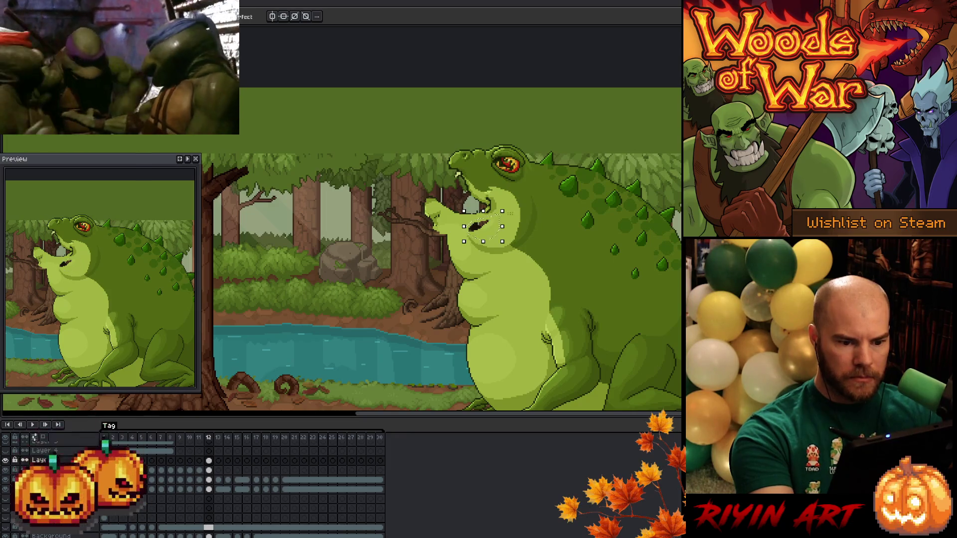
pyautogui.hotkey('ctrl', 'z')
pyautogui.hotkey('ctrl', 'y')
pyautogui.hotkey('ctrl', 'z')
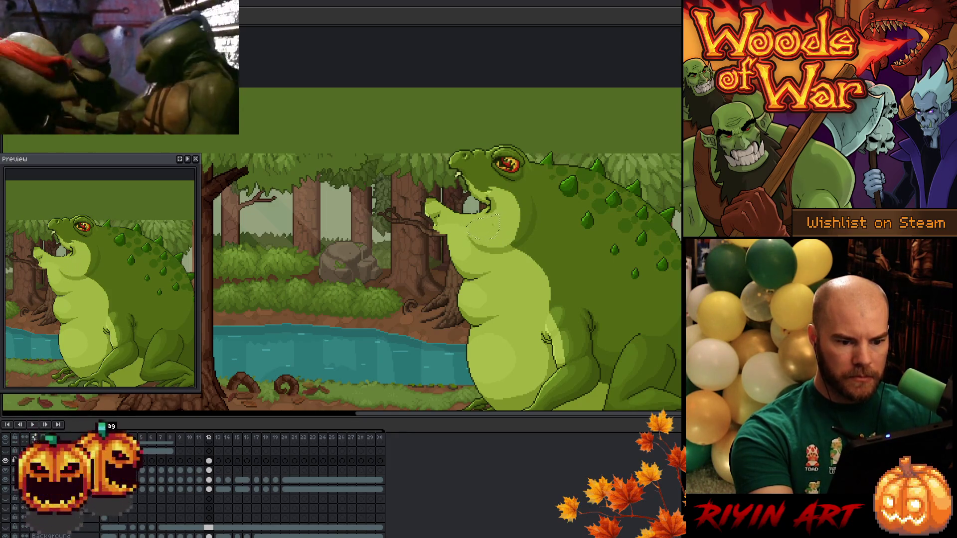
pyautogui.hotkey('ctrl', 'y')
pyautogui.hotkey('ctrl', 'z')
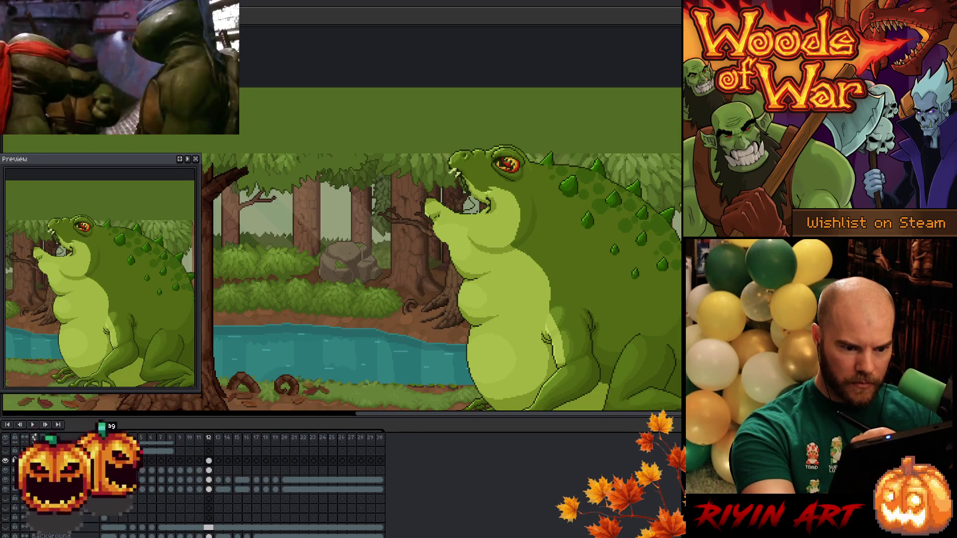
pyautogui.press('+')
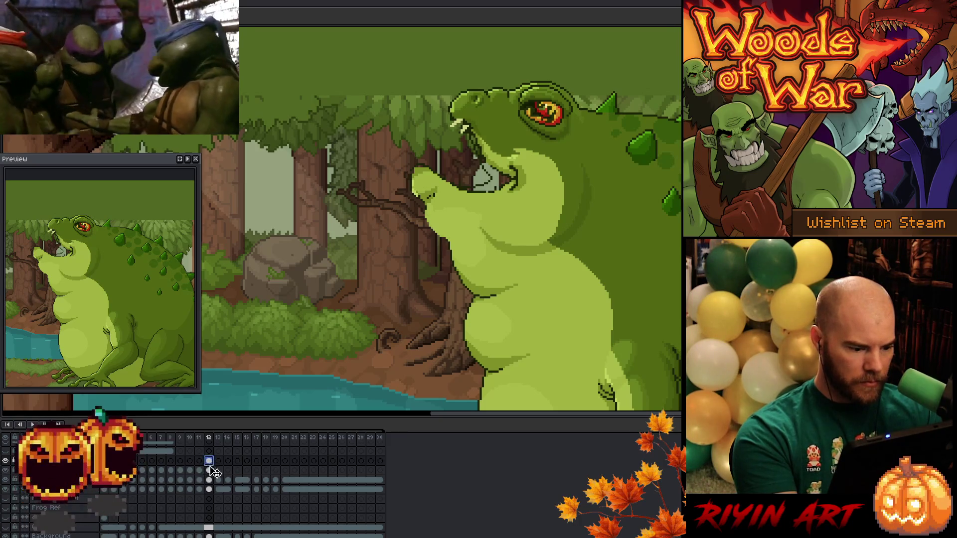
# Bucket-fill the mouth interior on frame 12's lower layer with salmon pink, then zoom out.
pyautogui.click(209, 461)
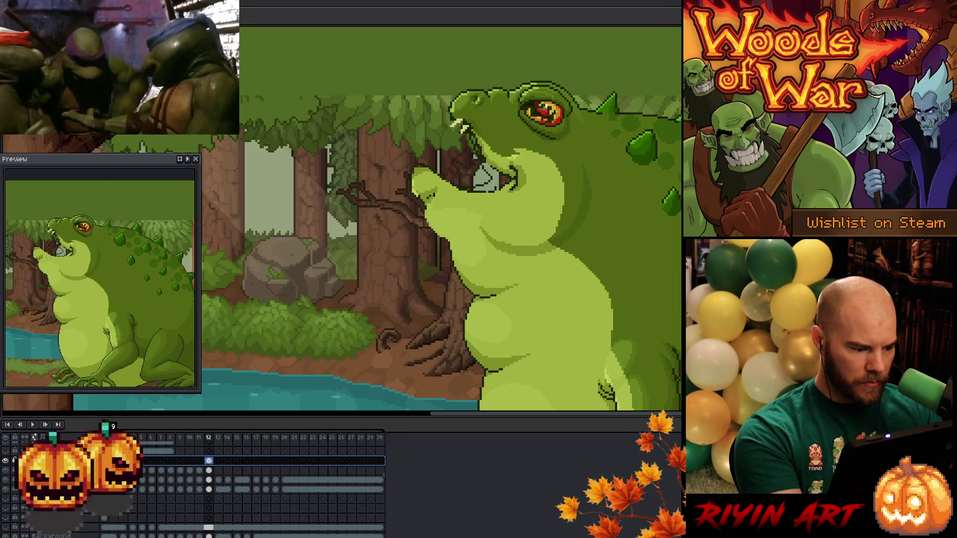
pyautogui.press('Down')
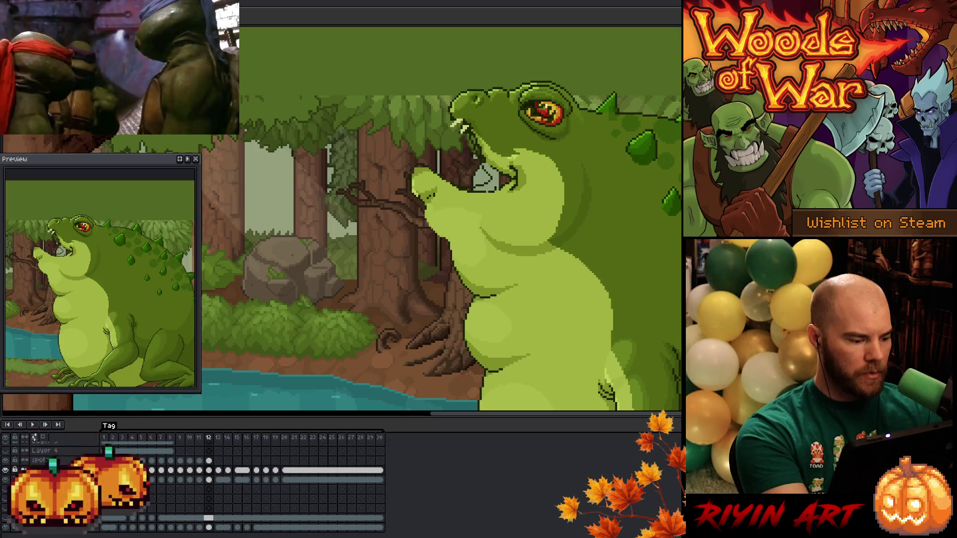
pyautogui.click(486, 180)
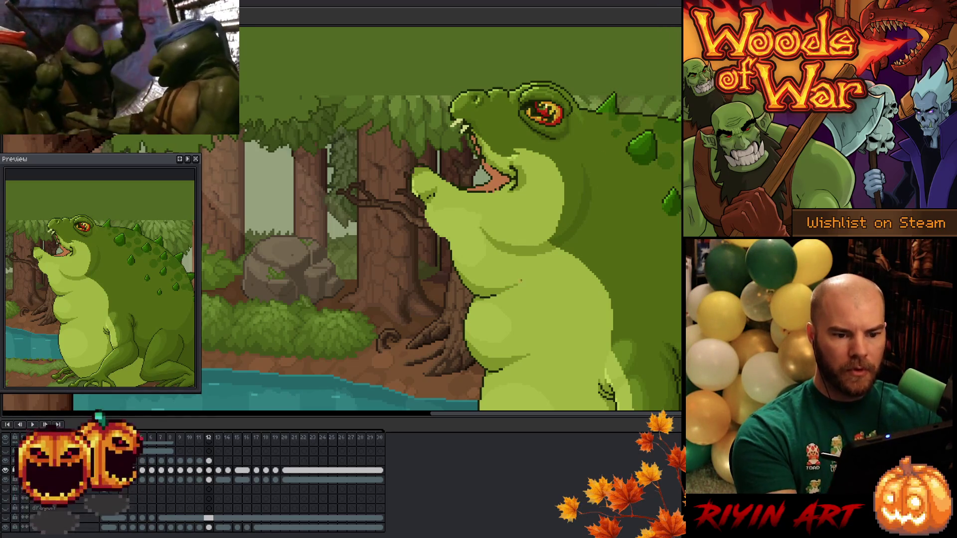
pyautogui.press('-')
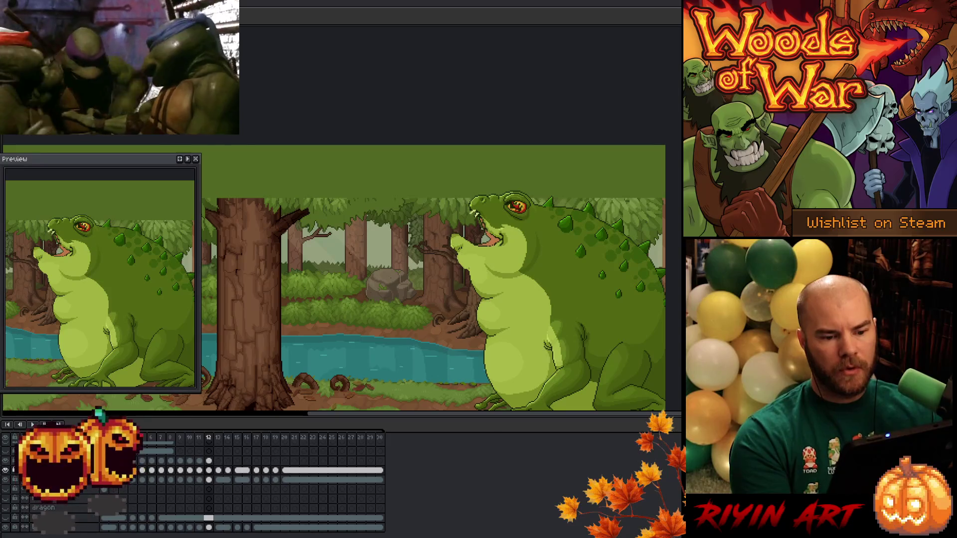
# Frame the whole toad and step through frames 11 to 13.
pyautogui.scroll(2, 503, 214)
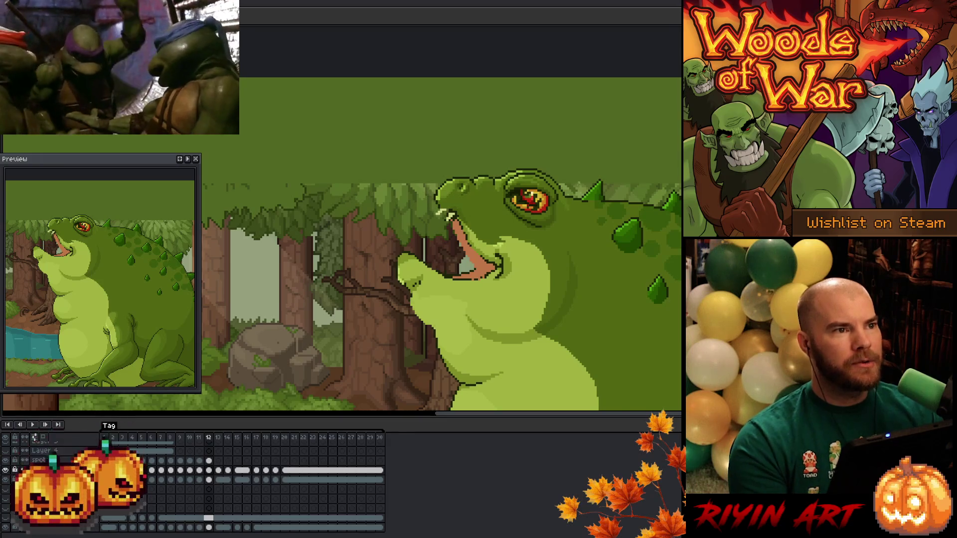
pyautogui.scroll(-2, 591, 253)
pyautogui.moveTo(604, 261); pyautogui.dragTo(523, 218)
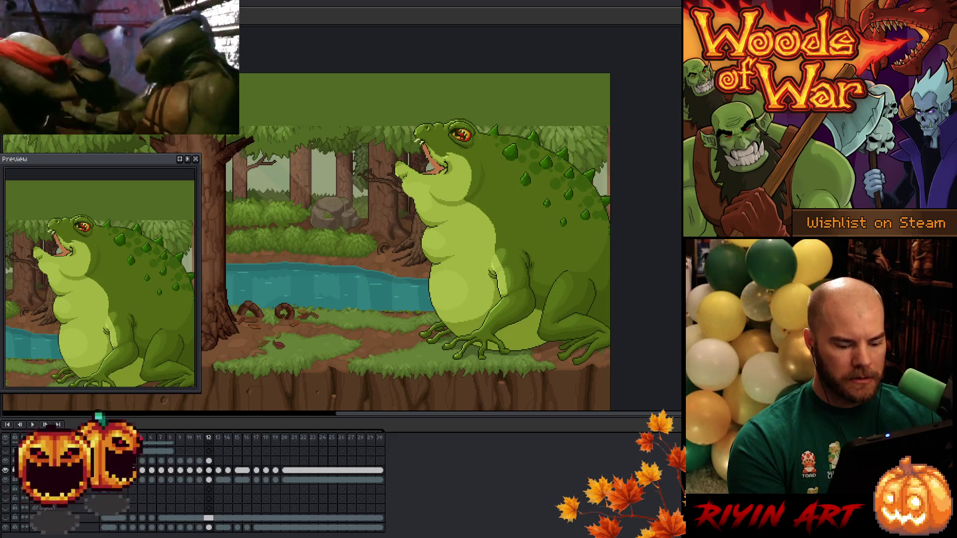
pyautogui.press('Left')
pyautogui.press('Right')
pyautogui.press('Right')
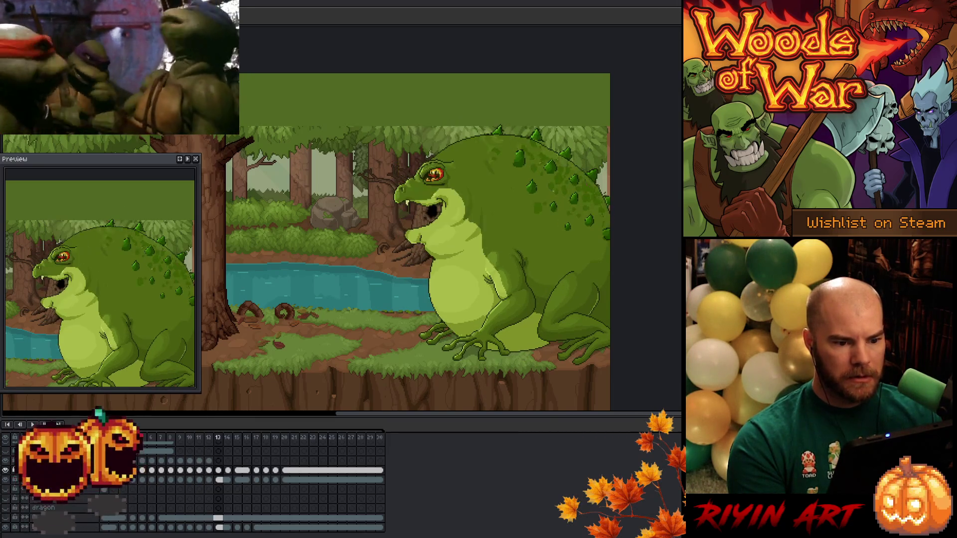
pyautogui.press('Left')
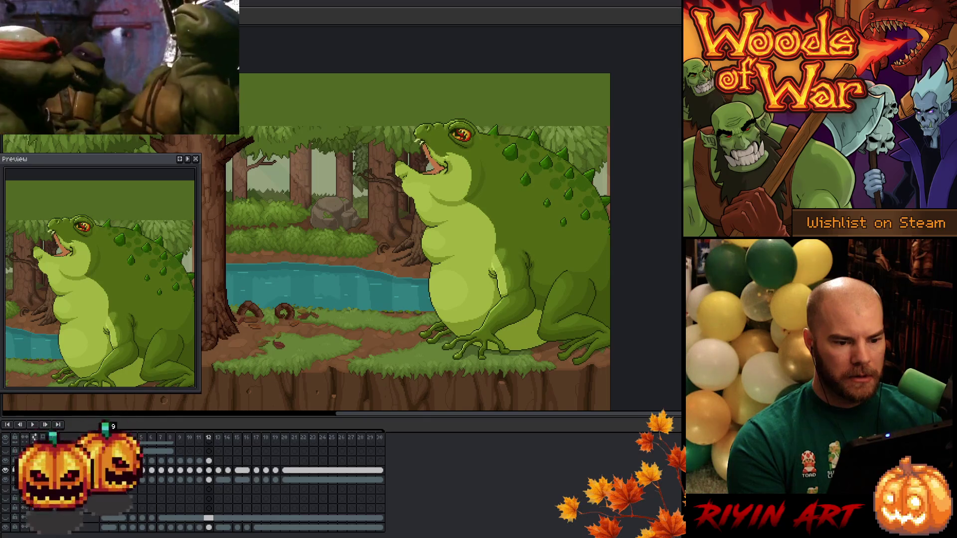
# Reference the frame 13 yellow blast, then outline the stream leaving the mouth on frame 12.
pyautogui.scroll(3, 220, 474)
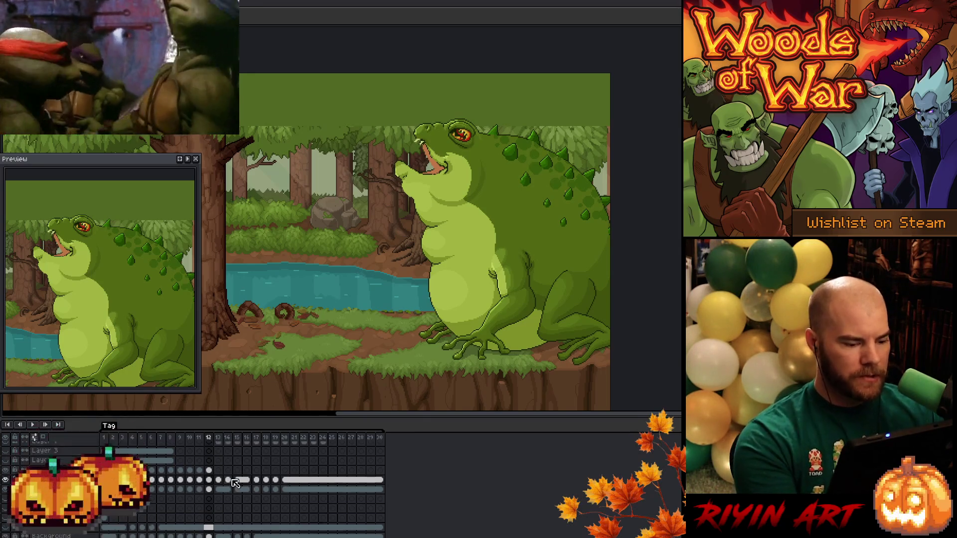
pyautogui.click(220, 461)
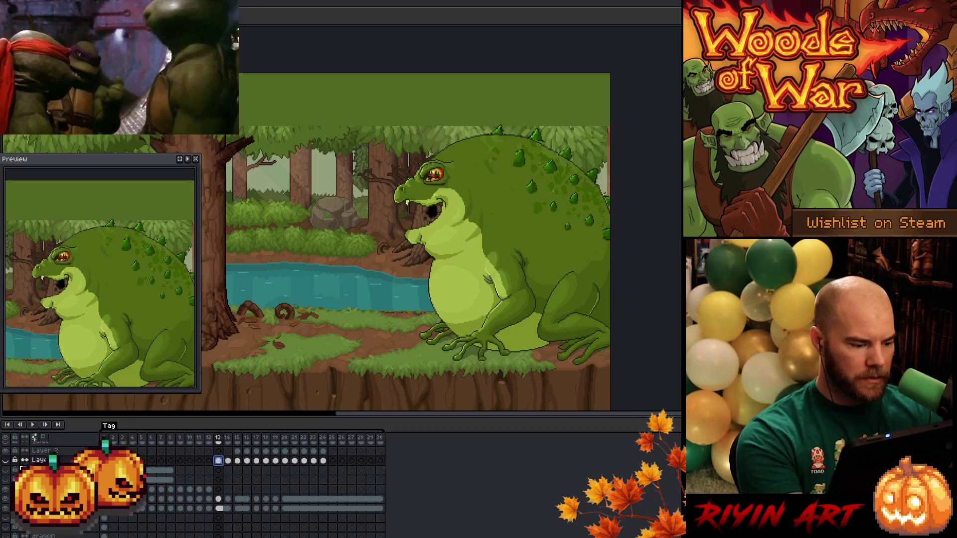
pyautogui.hotkey('ctrl', 'z')
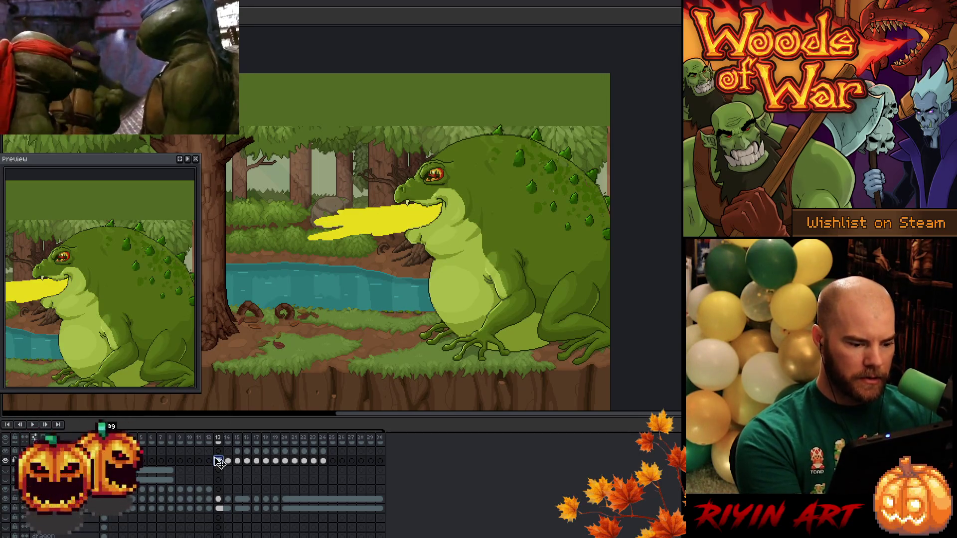
pyautogui.click(209, 462)
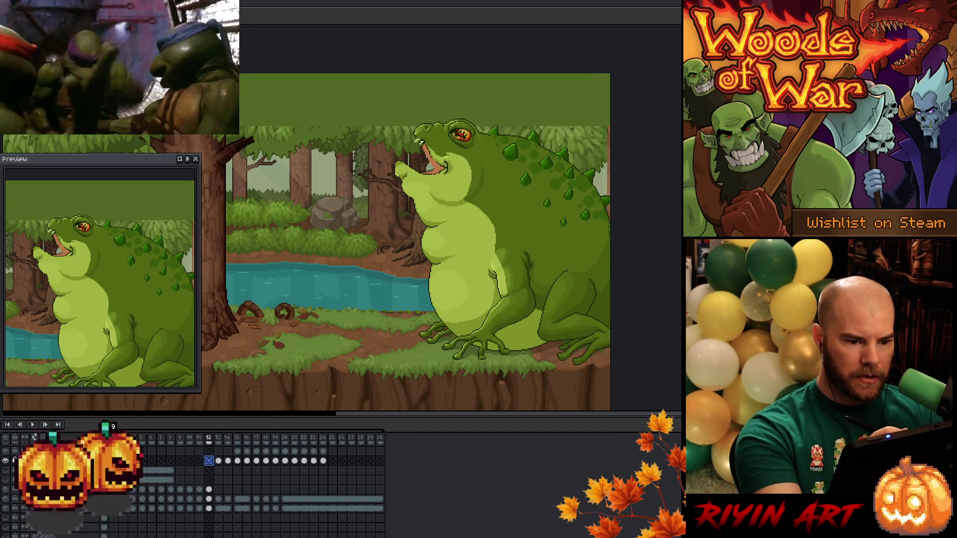
pyautogui.moveTo(421, 148); pyautogui.dragTo(397, 136)
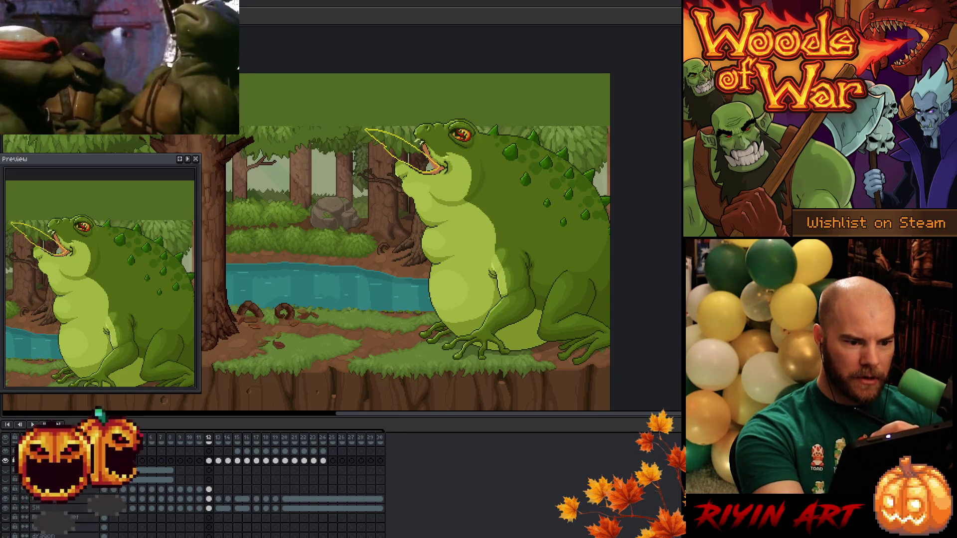
# Fill the spit outline and the gap at its tip with solid yellow.
pyautogui.click(399, 150)
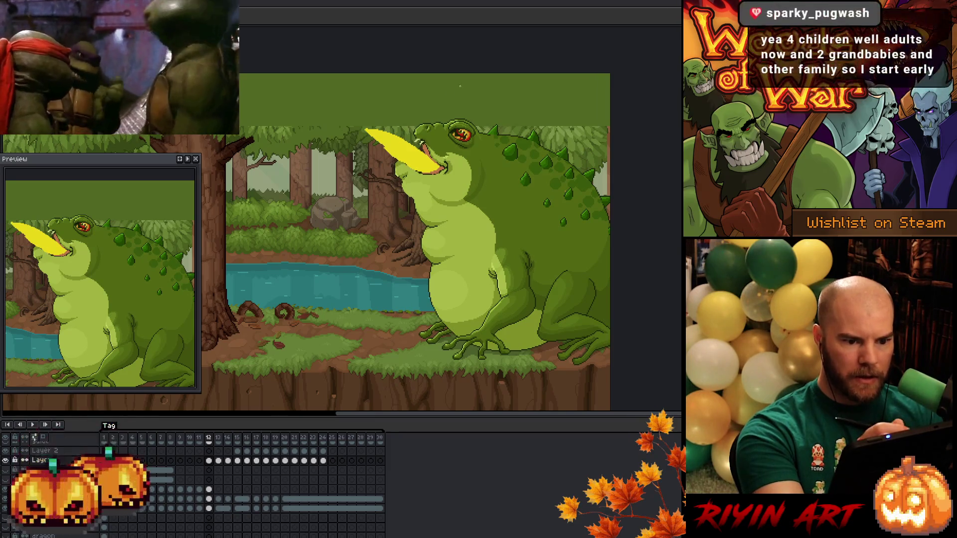
pyautogui.click(373, 126)
pyautogui.click(391, 132)
pyautogui.hotkey('ctrl', 'z')
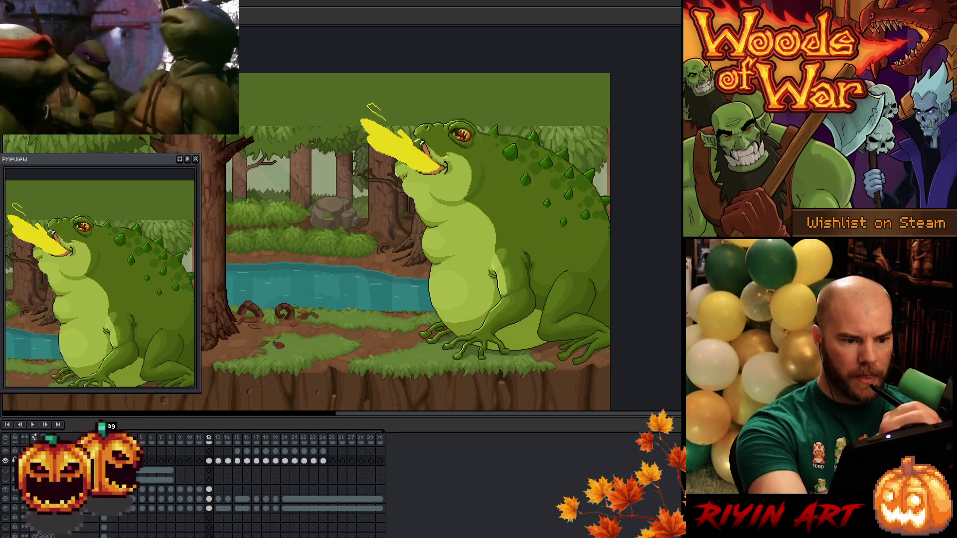
# Draw a small yellow droplet above the spit, undoing an accidental full-canvas fill.
pyautogui.moveTo(370, 105); pyautogui.dragTo(385, 119)
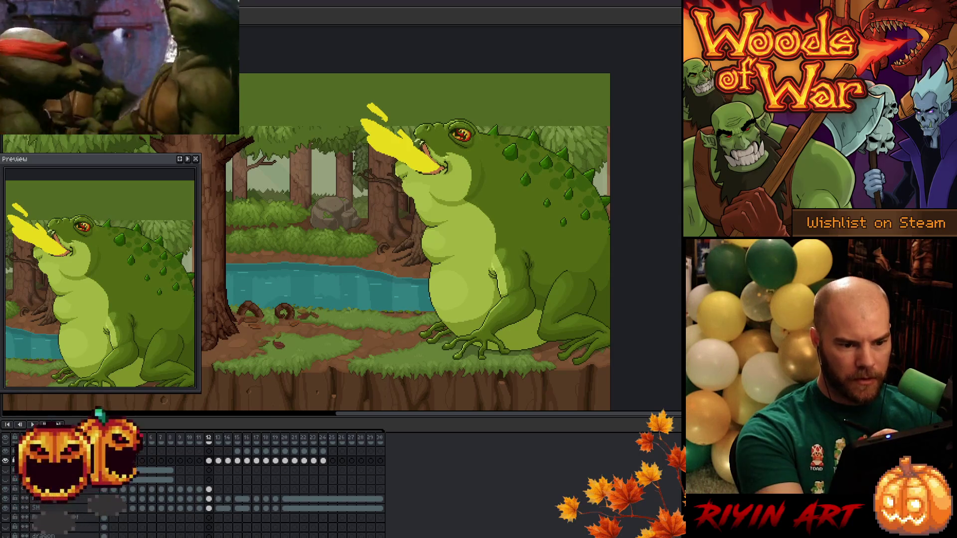
pyautogui.press('f')
pyautogui.hotkey('ctrl', 'z')
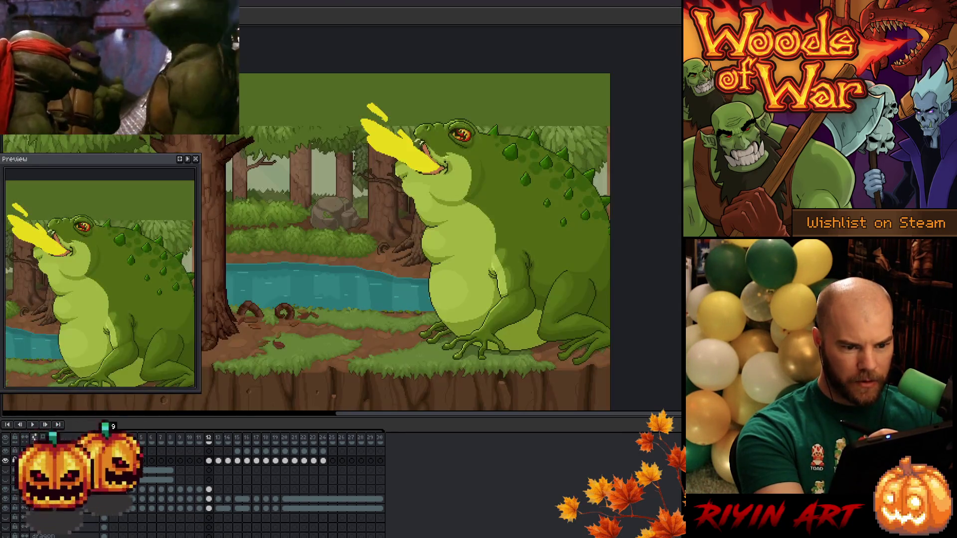
# Pick frame 12's cel on the lower layer and reselect the toad's mouth area.
pyautogui.click(209, 490)
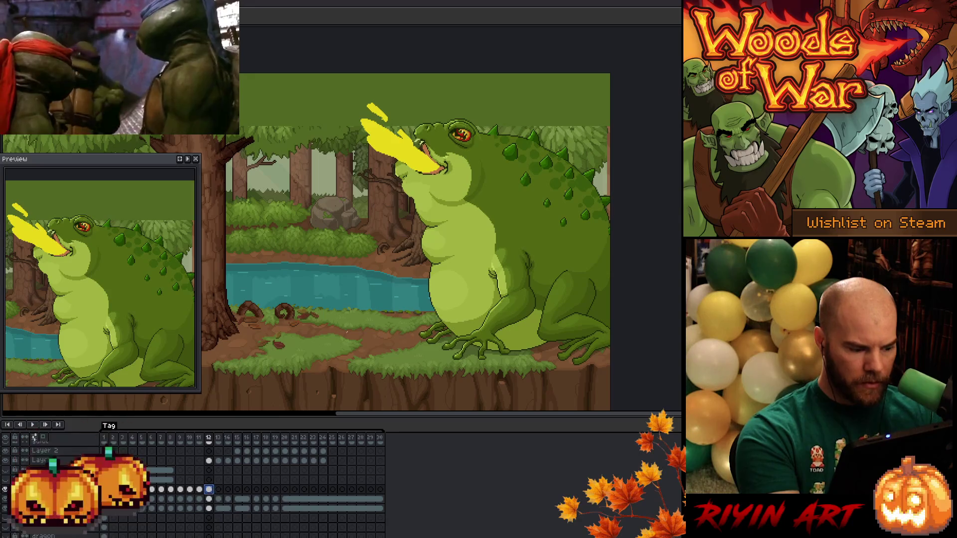
pyautogui.click(209, 499)
pyautogui.press('w')
pyautogui.hotkey('ctrl', 'shift', 'd')
# Paint yellow inside the toad's mouth on frame 12, comparing it with frames 13 and 14.
pyautogui.click(209, 460)
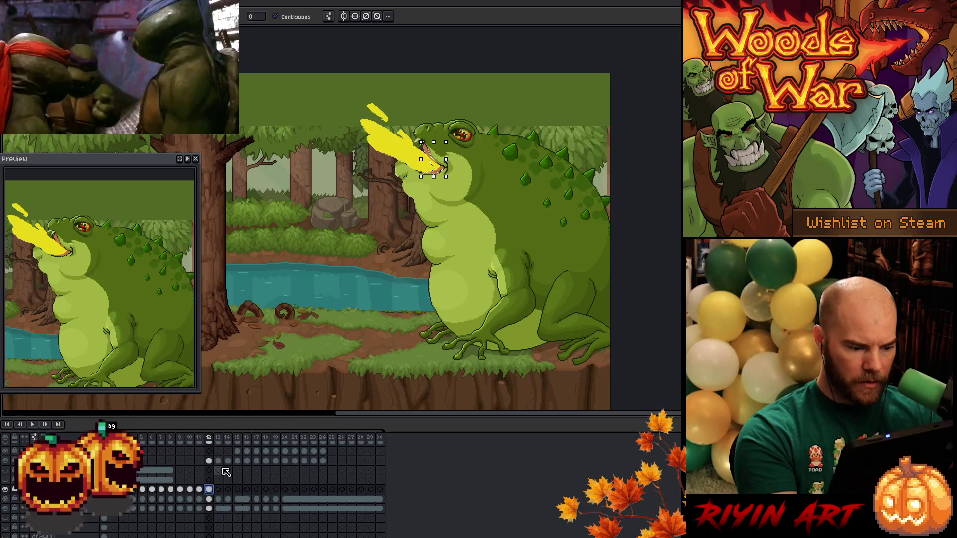
pyautogui.moveTo(431, 162); pyautogui.dragTo(442, 164)
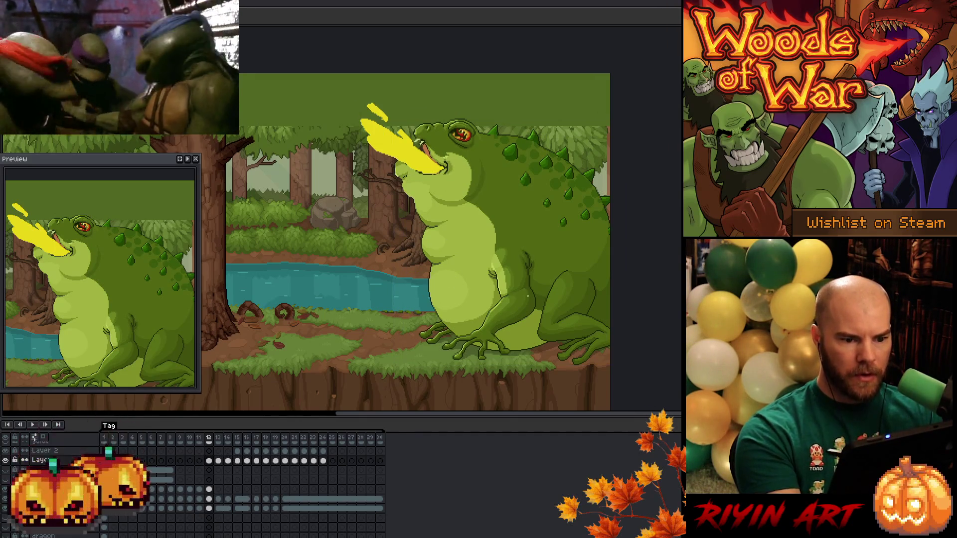
pyautogui.click(220, 438)
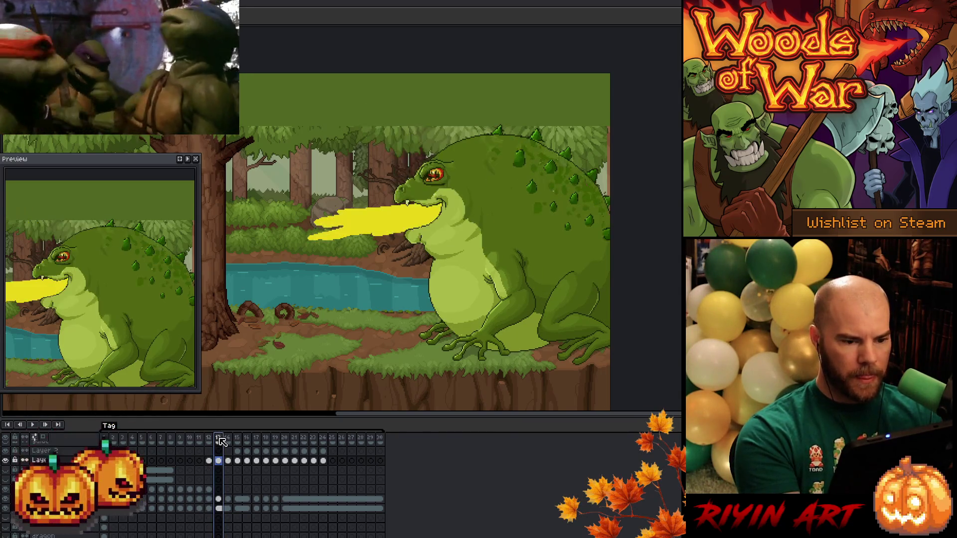
pyautogui.press('Left')
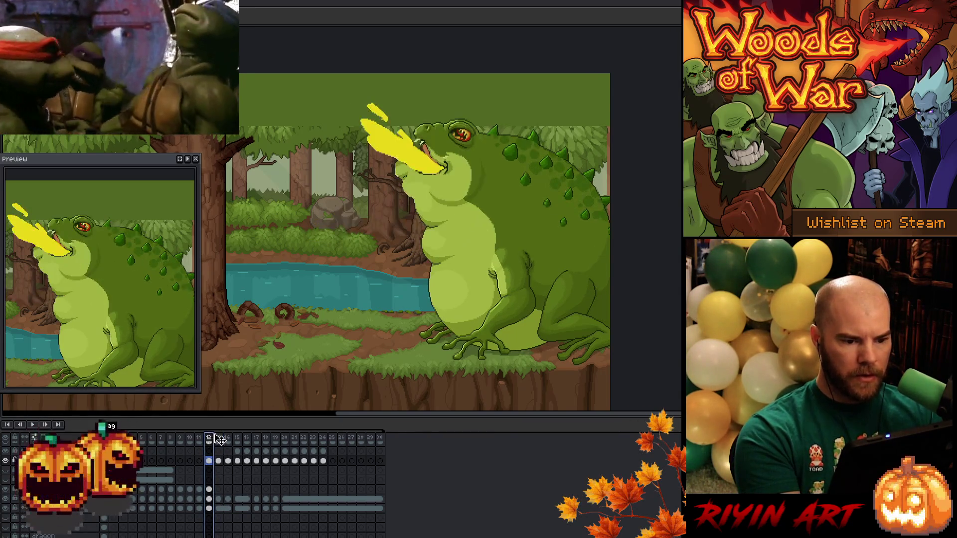
pyautogui.click(221, 439)
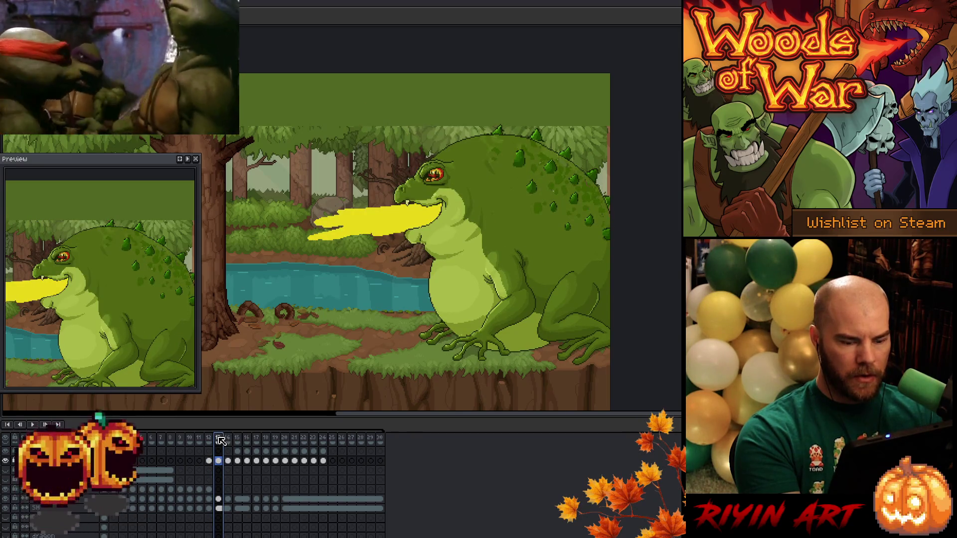
pyautogui.click(229, 439)
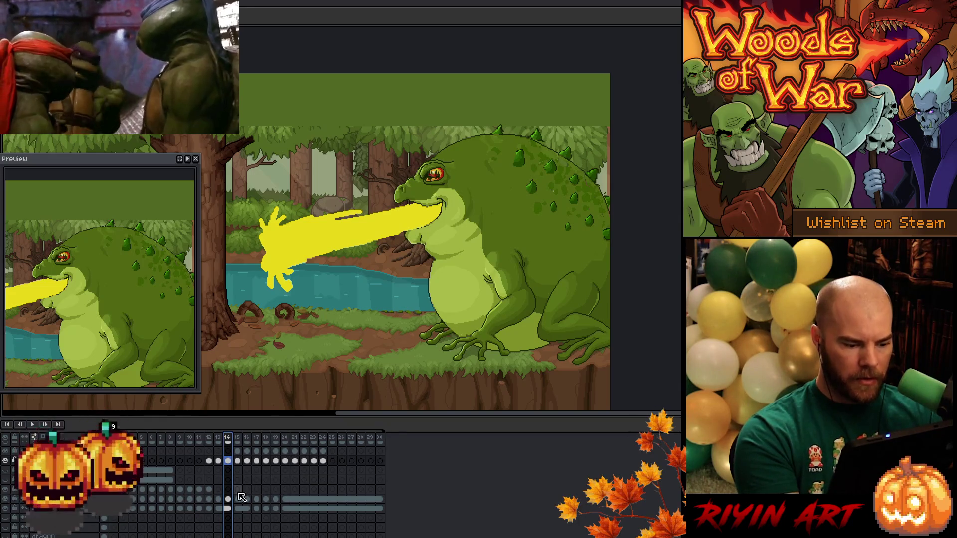
pyautogui.click(219, 461)
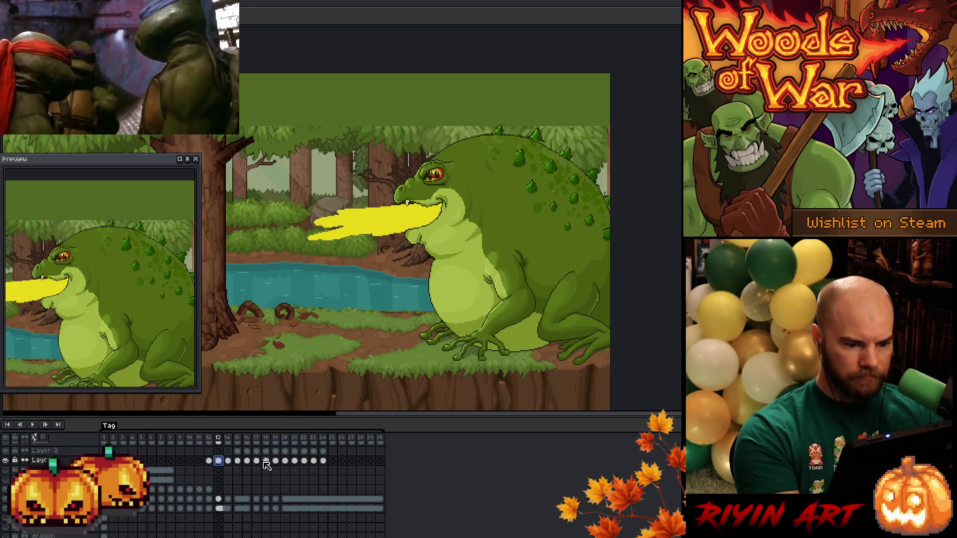
# Clear frame 13's spit, shift cels 14–24 one frame earlier, and play the animation.
pyautogui.press('Delete')
pyautogui.moveTo(326, 457); pyautogui.dragTo(215, 456)
pyautogui.click(204, 452)
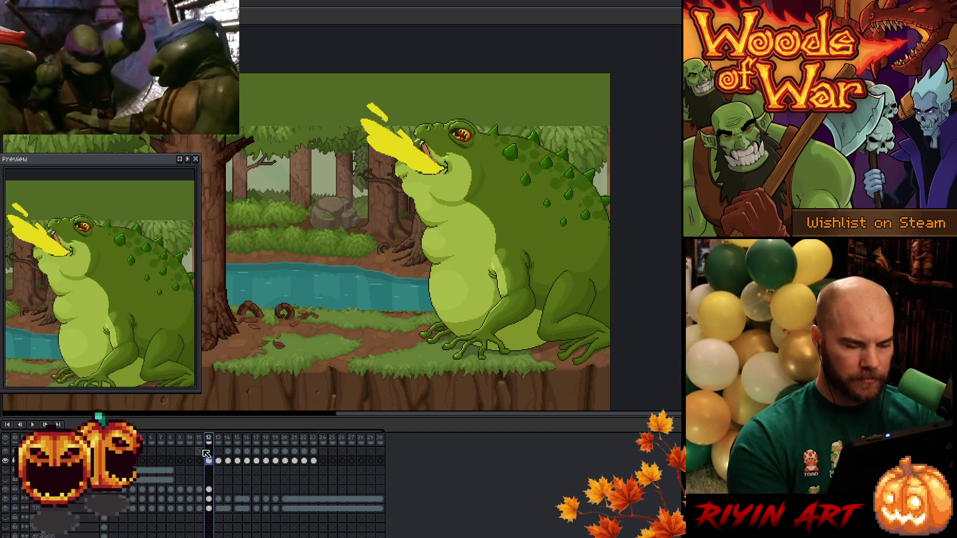
pyautogui.press('Return')
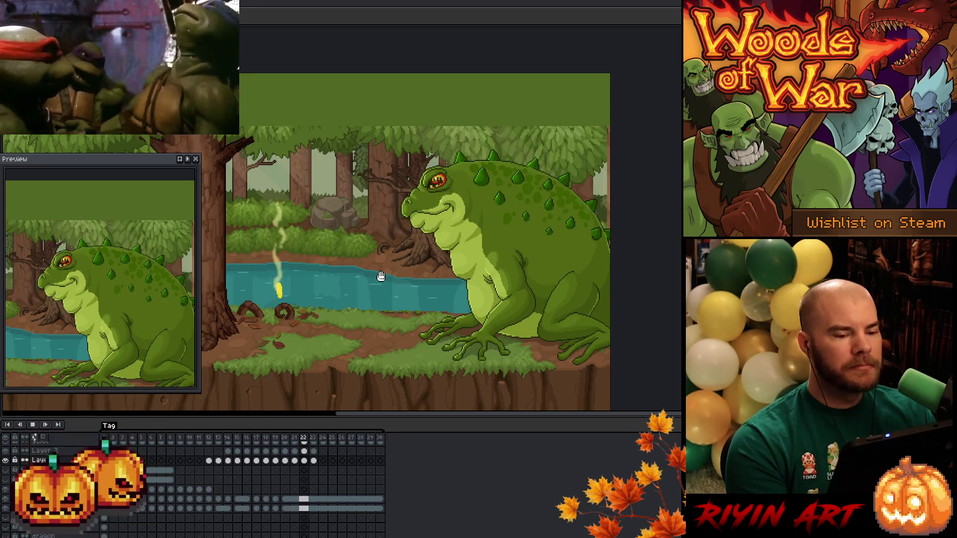
# Go back to frame 12 and insert a duplicate frame after it with Alt+N.
pyautogui.moveTo(367, 274); pyautogui.dragTo(495, 264)
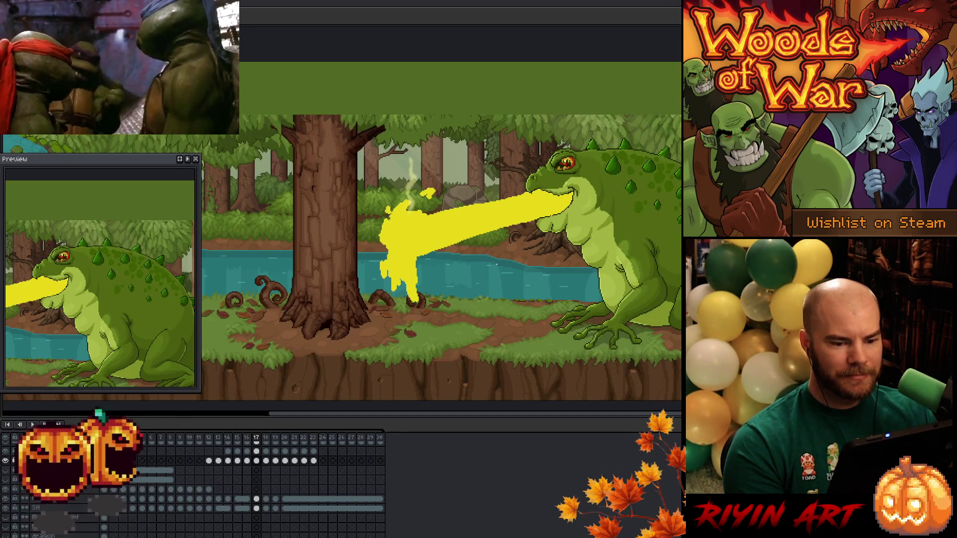
pyautogui.moveTo(445, 301); pyautogui.dragTo(388, 323)
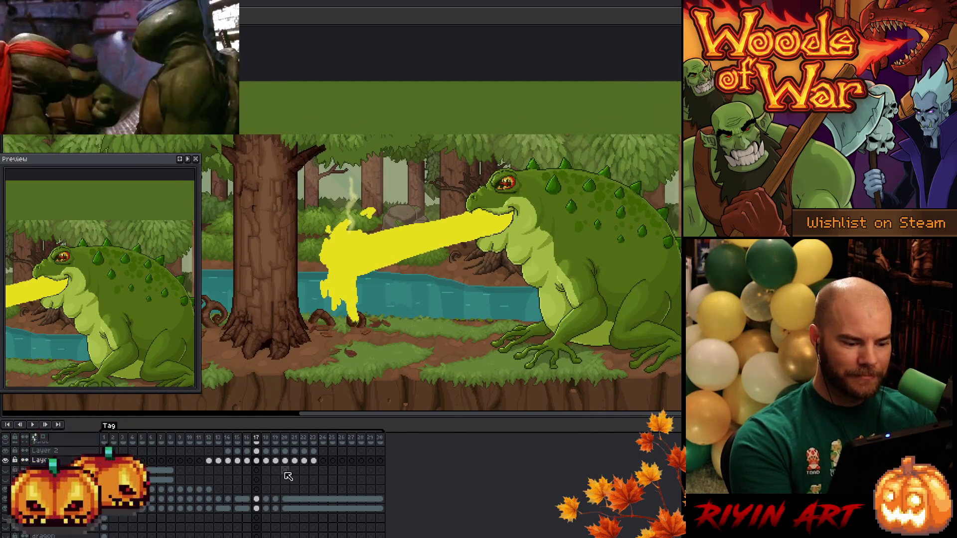
pyautogui.click(209, 438)
pyautogui.press('Right')
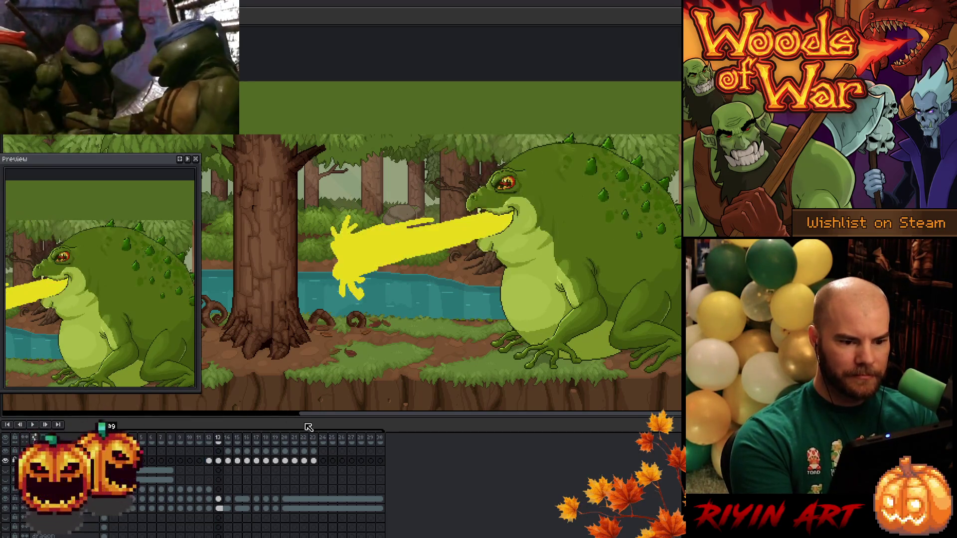
pyautogui.press('Left')
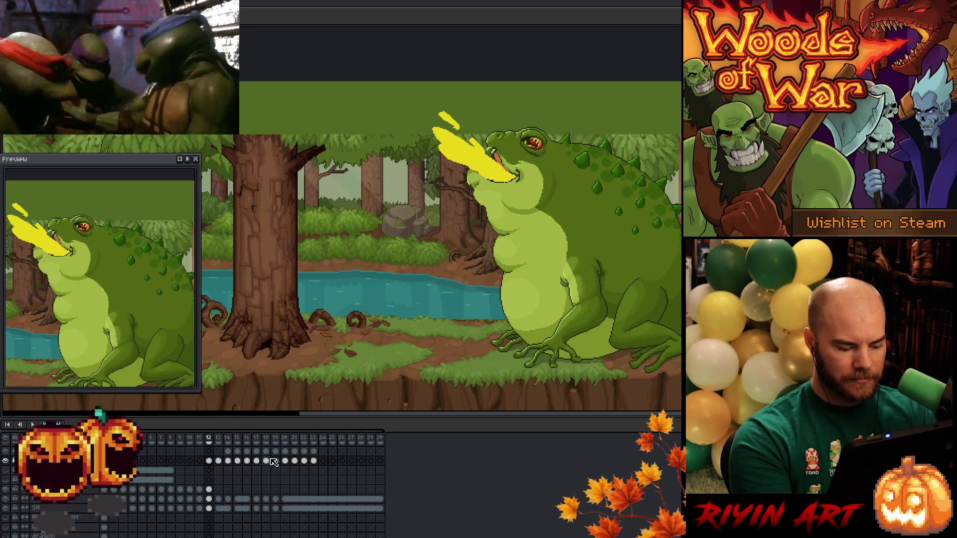
pyautogui.hotkey('alt', 'n')
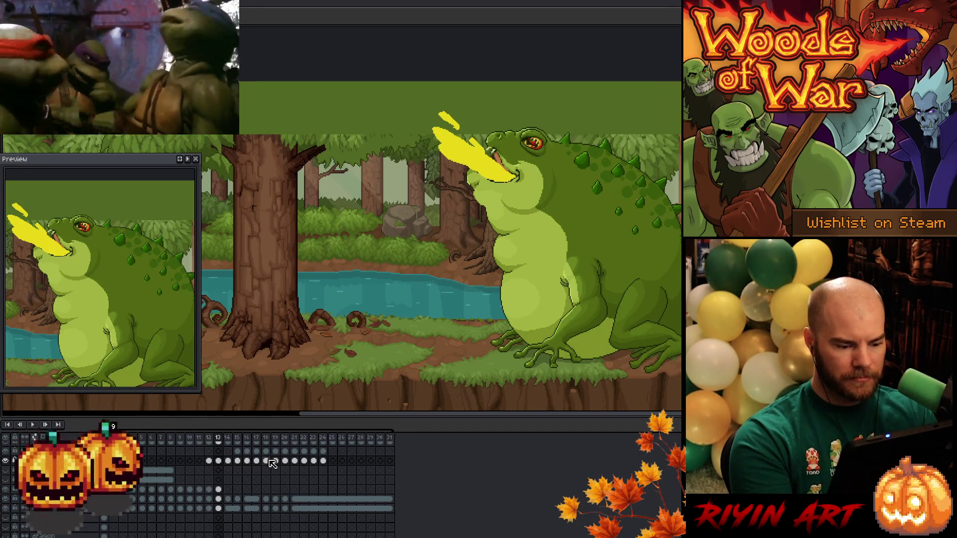
pyautogui.moveTo(523, 107)
pyautogui.mouseDown()
pyautogui.moveTo(557, 158)
pyautogui.moveTo(535, 213)
pyautogui.moveTo(426, 95)
pyautogui.moveTo(501, 83)
pyautogui.mouseUp()
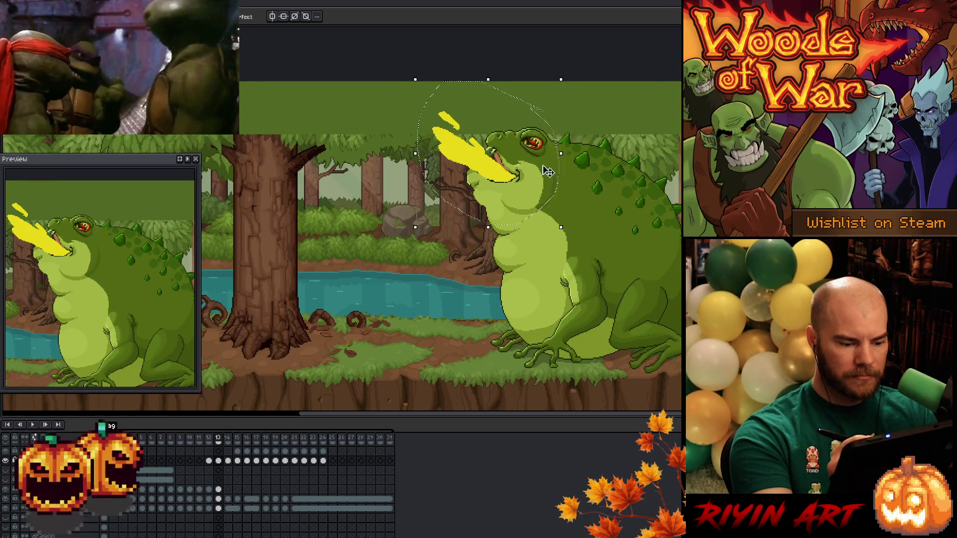
# Rotate the toad's head forward and shift it down-left on the new frame.
pyautogui.click(218, 489)
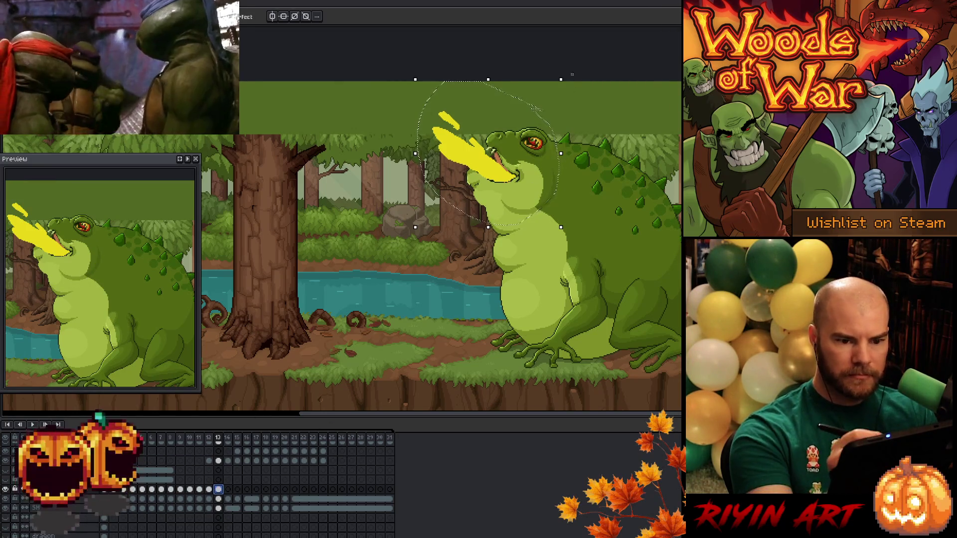
pyautogui.moveTo(569, 79); pyautogui.dragTo(538, 73)
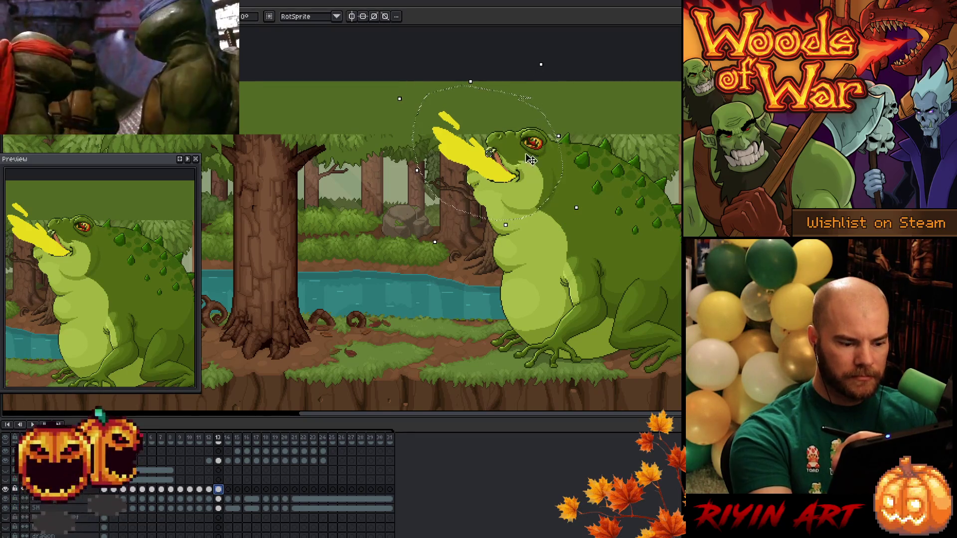
pyautogui.press('Return')
pyautogui.click(219, 499)
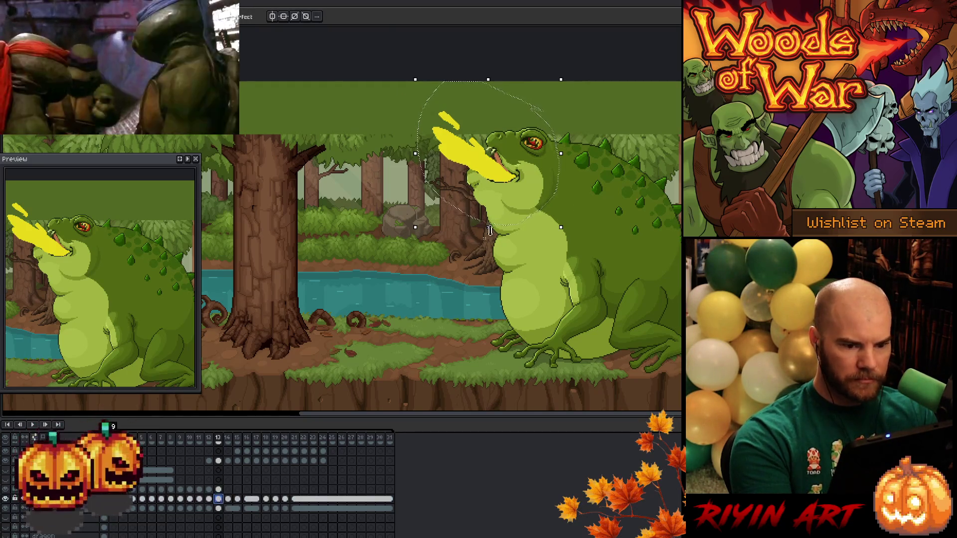
pyautogui.moveTo(578, 78); pyautogui.dragTo(530, 73)
pyautogui.moveTo(505, 205); pyautogui.dragTo(517, 194)
pyautogui.moveTo(530, 70); pyautogui.dragTo(514, 81)
pyautogui.moveTo(527, 152); pyautogui.dragTo(518, 177)
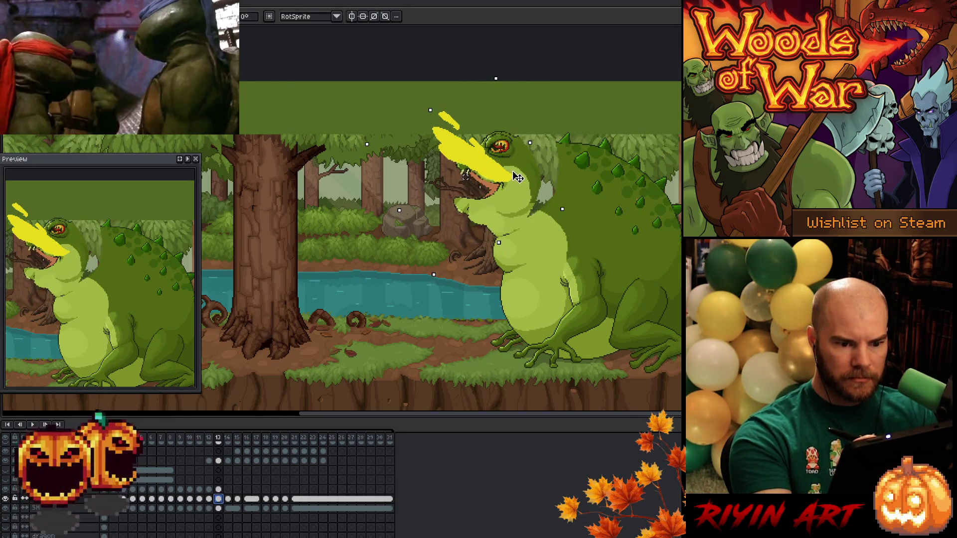
pyautogui.click(219, 460)
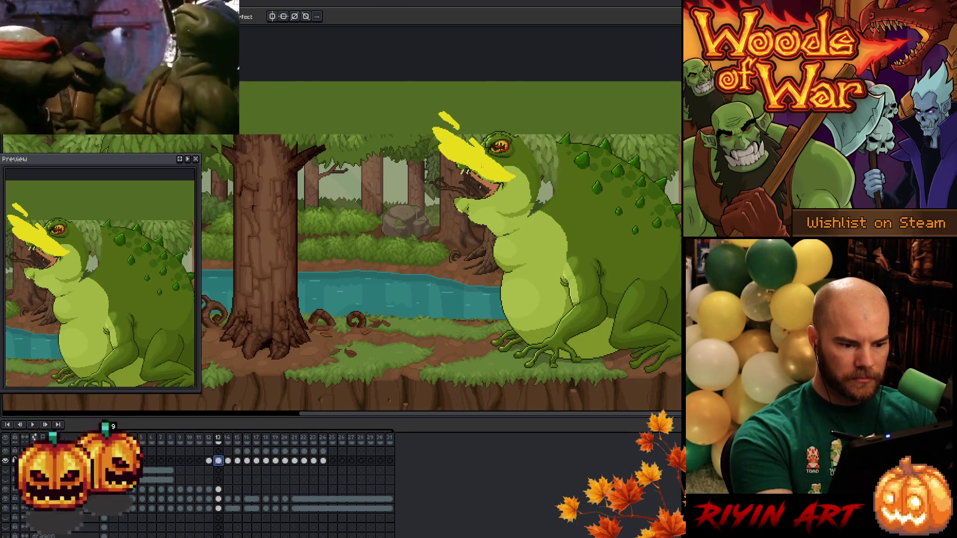
# Move the yellow spit down-left and rotate it to shoot nearly horizontally left.
pyautogui.moveTo(410, 88); pyautogui.dragTo(528, 208)
pyautogui.moveTo(500, 178); pyautogui.dragTo(473, 191)
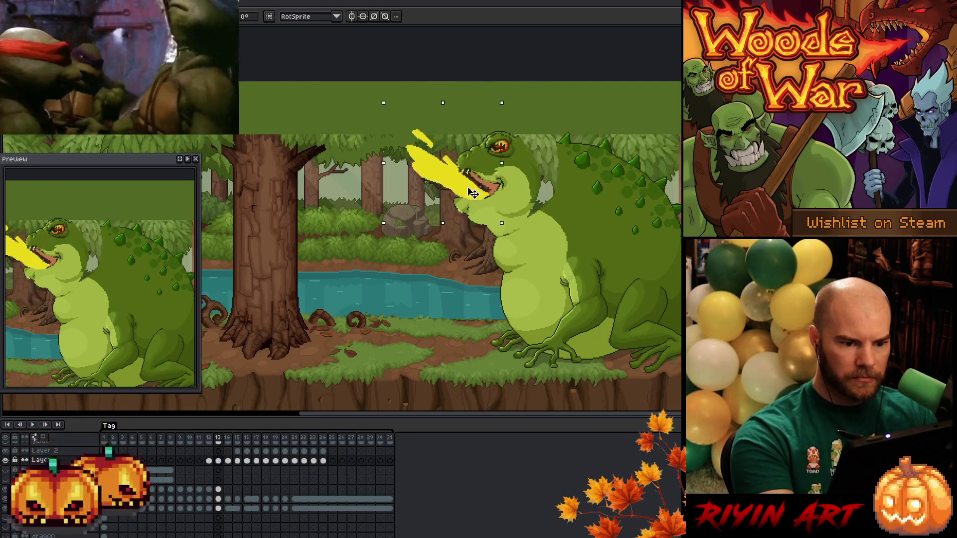
pyautogui.moveTo(511, 95); pyautogui.dragTo(478, 88)
pyautogui.moveTo(480, 183); pyautogui.dragTo(484, 199)
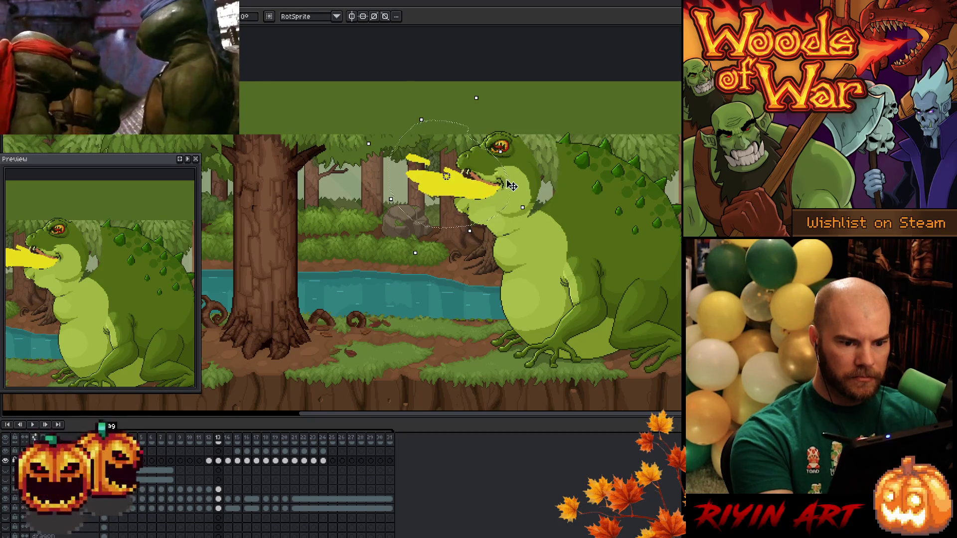
pyautogui.hotkey('ctrl', 'd')
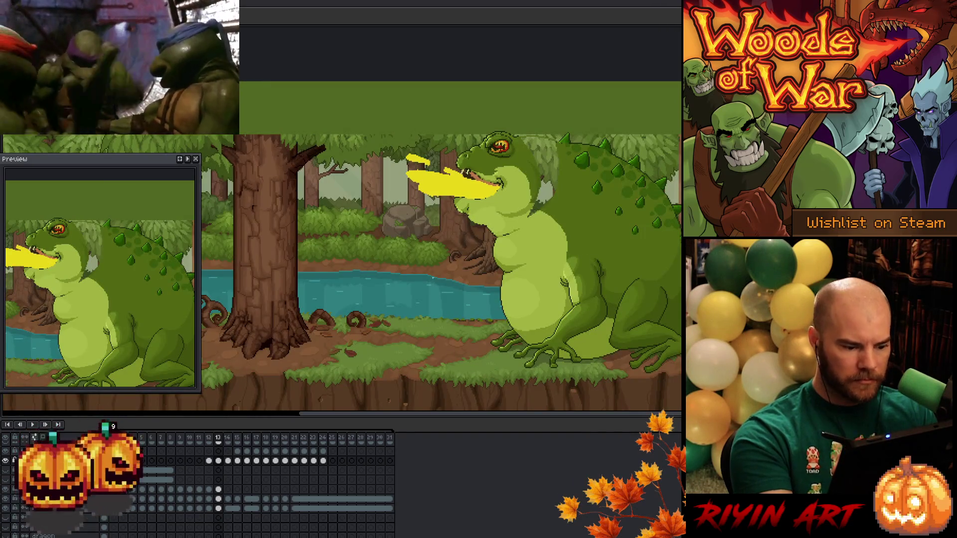
# On frame 13's lower-layer cel, bucket-fill the grey patch behind the head with green.
pyautogui.click(221, 461)
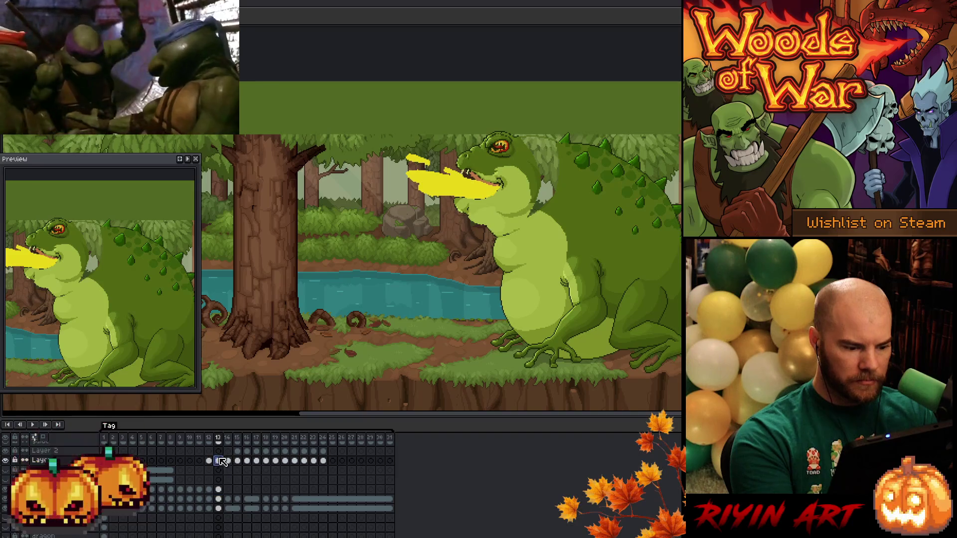
pyautogui.click(221, 490)
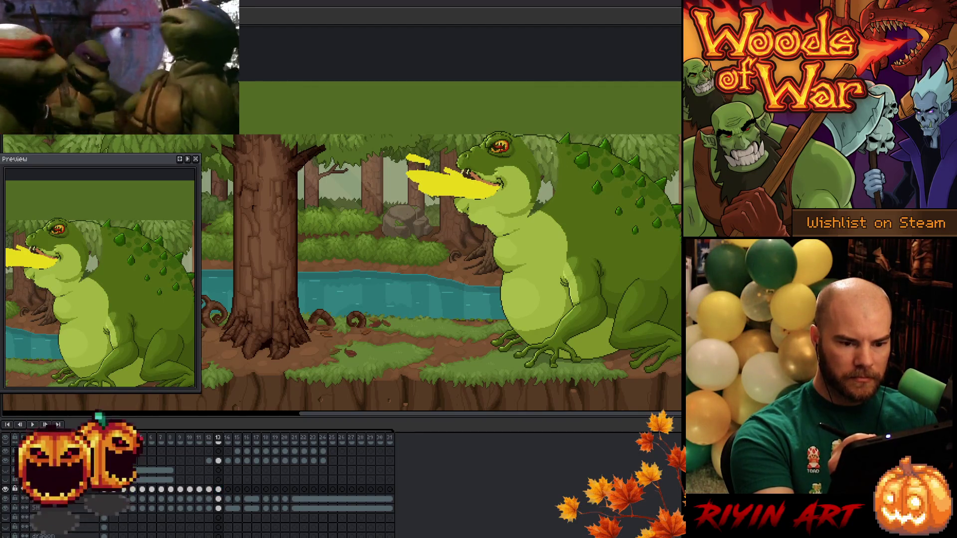
pyautogui.click(221, 491)
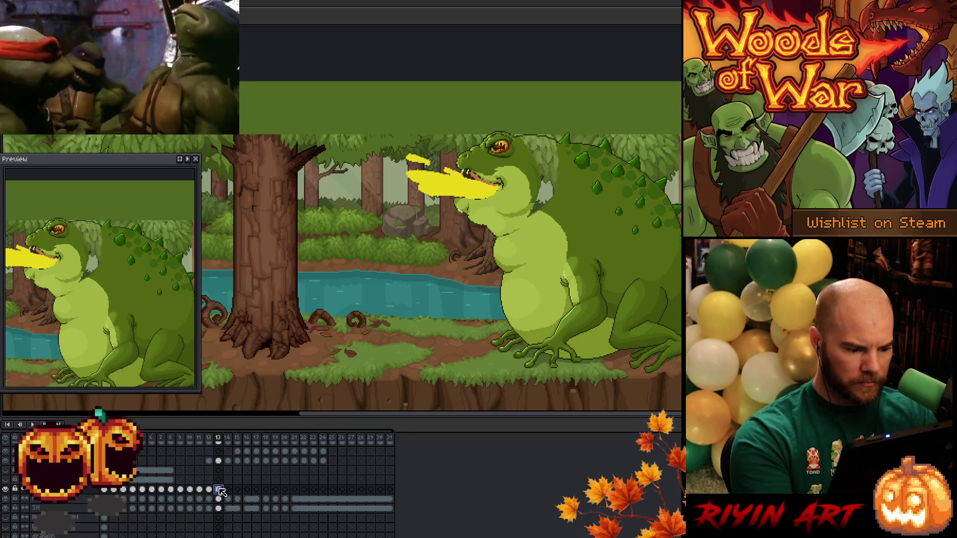
pyautogui.press('b')
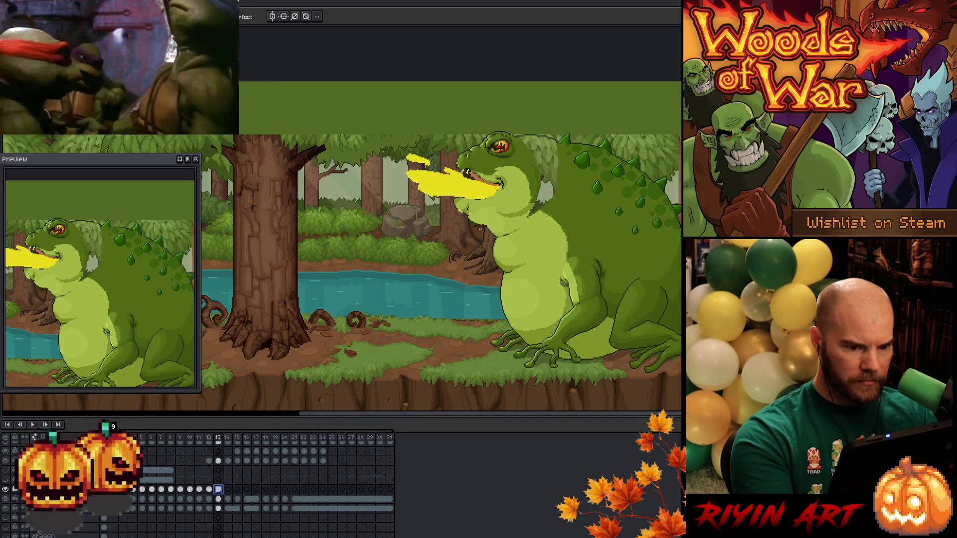
pyautogui.moveTo(557, 128); pyautogui.dragTo(560, 154)
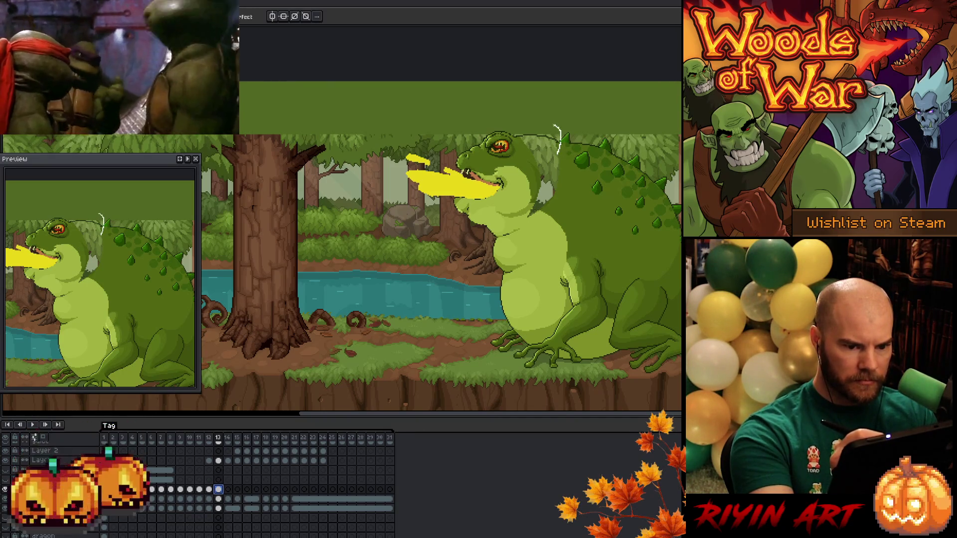
pyautogui.hotkey('ctrl', 'z')
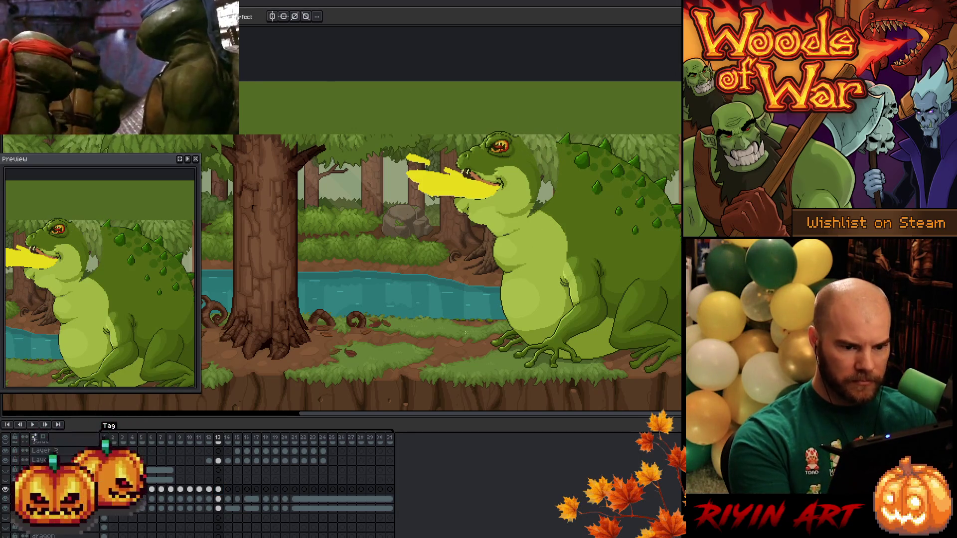
pyautogui.click(219, 499)
pyautogui.hotkey('shift', 'm')
pyautogui.moveTo(513, 123); pyautogui.dragTo(561, 157)
pyautogui.hotkey('ctrl', 'd')
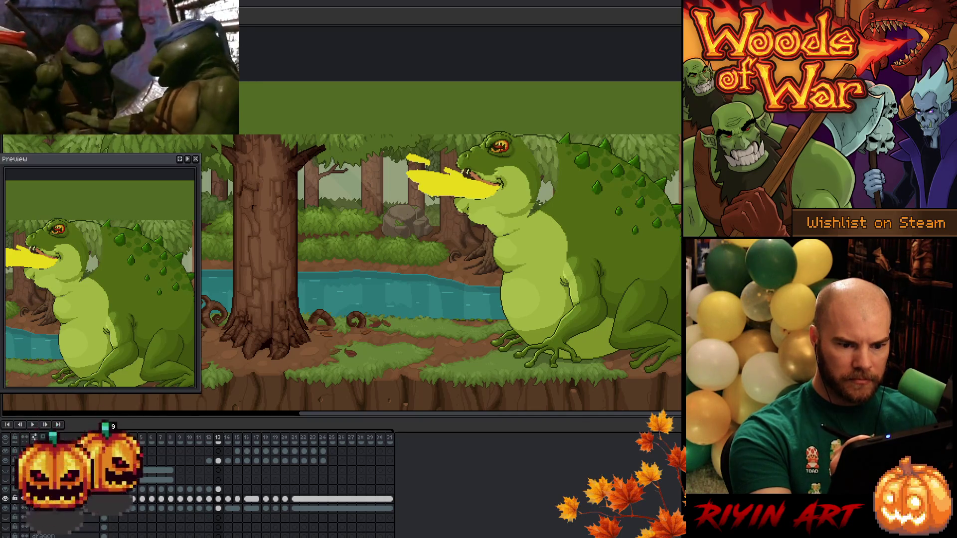
pyautogui.click(552, 178)
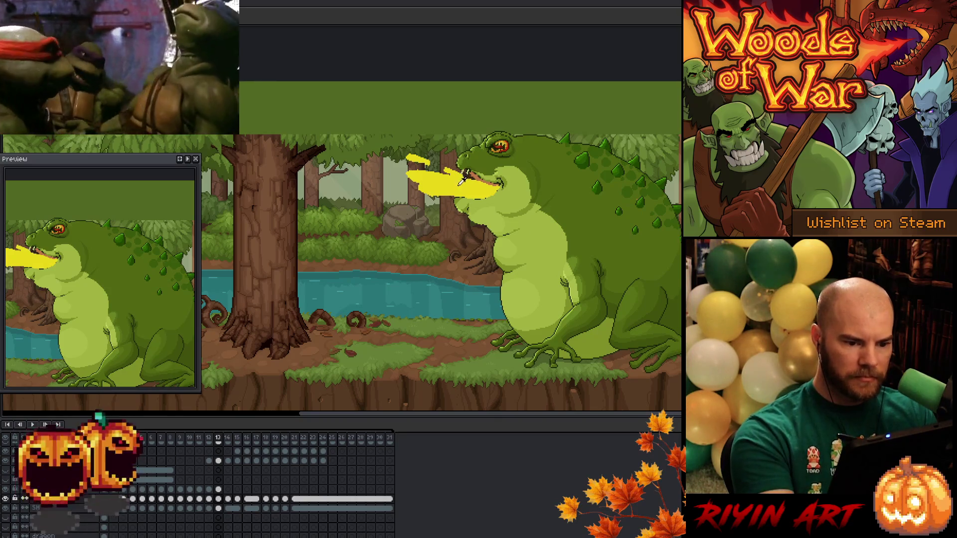
pyautogui.click(220, 460)
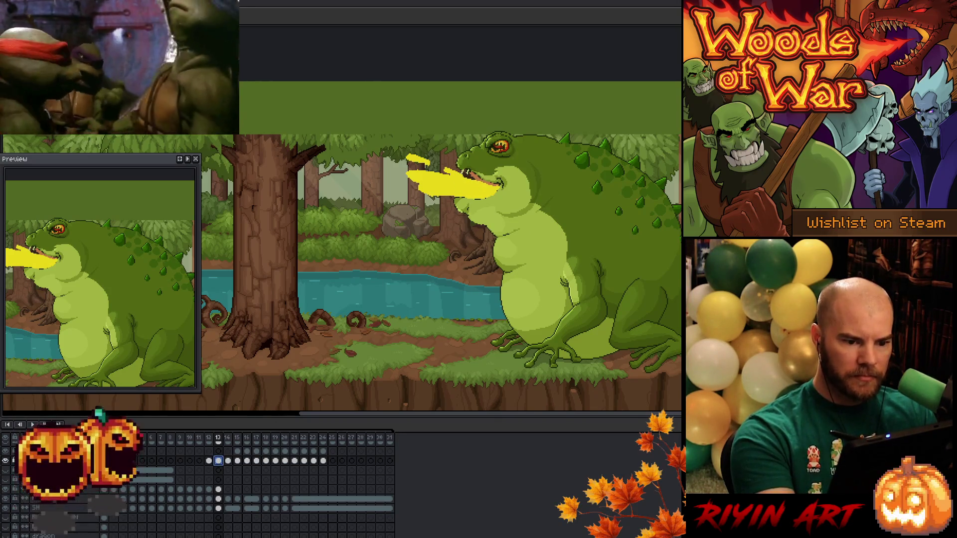
# Extend frame 13's yellow stream into a wider, longer band reaching toward the tree.
pyautogui.moveTo(413, 170)
pyautogui.mouseDown()
pyautogui.moveTo(327, 173)
pyautogui.moveTo(385, 206)
pyautogui.moveTo(446, 198)
pyautogui.mouseUp()
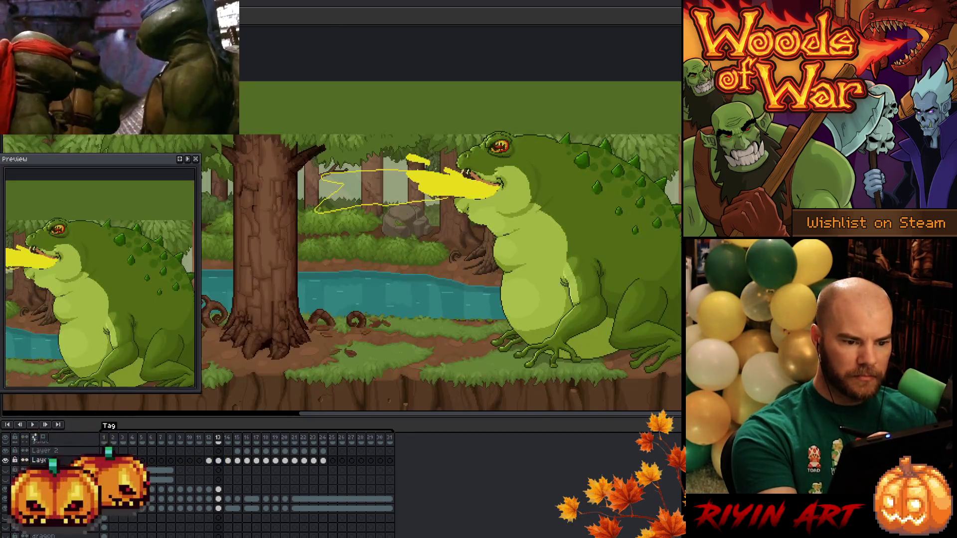
pyautogui.hotkey('ctrl', 'z')
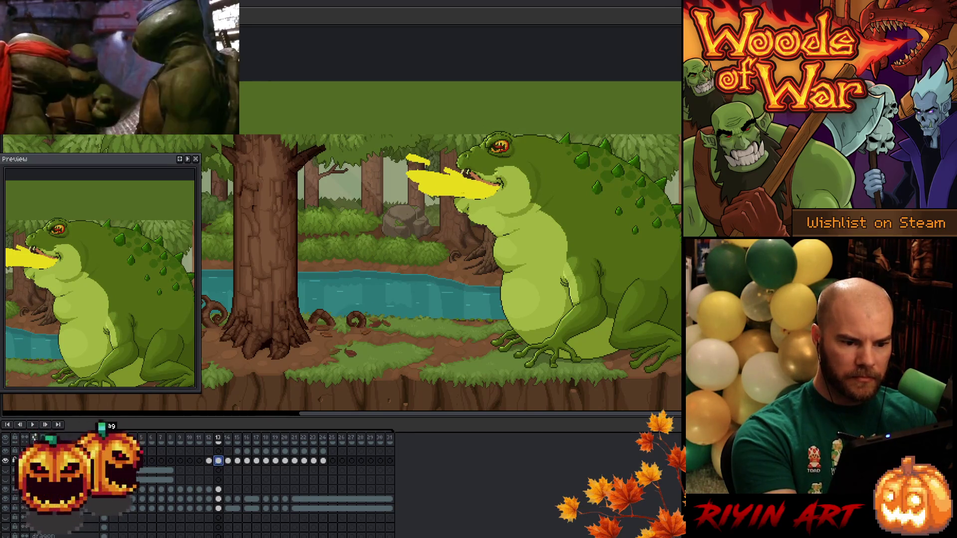
pyautogui.moveTo(426, 197)
pyautogui.mouseDown()
pyautogui.moveTo(378, 194)
pyautogui.moveTo(307, 209)
pyautogui.moveTo(385, 172)
pyautogui.moveTo(425, 172)
pyautogui.mouseUp()
pyautogui.moveTo(367, 205); pyautogui.dragTo(358, 219)
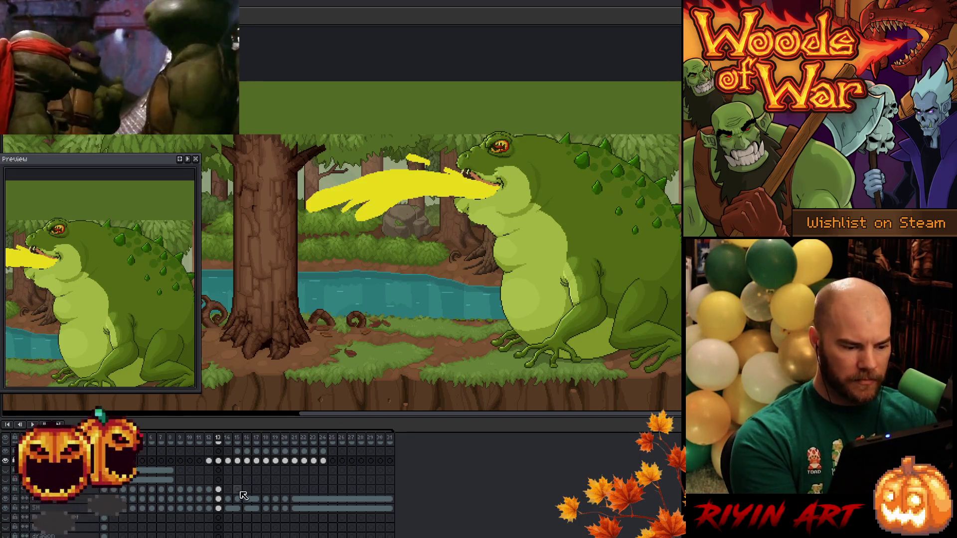
pyautogui.click(229, 462)
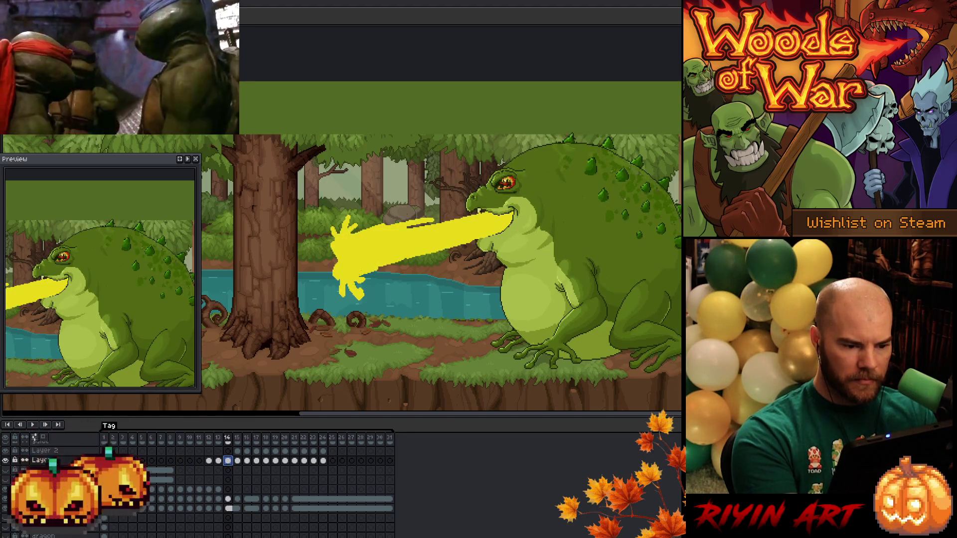
# On frame 14, fill a yellow stream curving down to the ground and delete both splashes.
pyautogui.moveTo(332, 245); pyautogui.dragTo(281, 284)
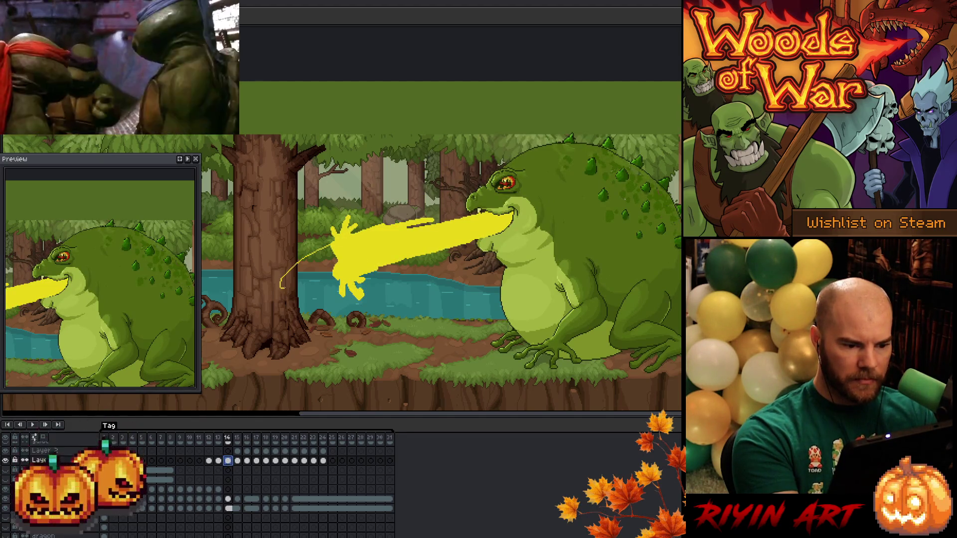
pyautogui.moveTo(295, 330); pyautogui.dragTo(341, 292)
pyautogui.click(306, 292)
pyautogui.press('q')
pyautogui.moveTo(377, 274)
pyautogui.mouseDown()
pyautogui.moveTo(330, 300)
pyautogui.moveTo(397, 288)
pyautogui.mouseUp()
pyautogui.moveTo(364, 220)
pyautogui.mouseDown()
pyautogui.moveTo(349, 197)
pyautogui.moveTo(319, 220)
pyautogui.moveTo(349, 239)
pyautogui.mouseUp()
pyautogui.press('Delete')
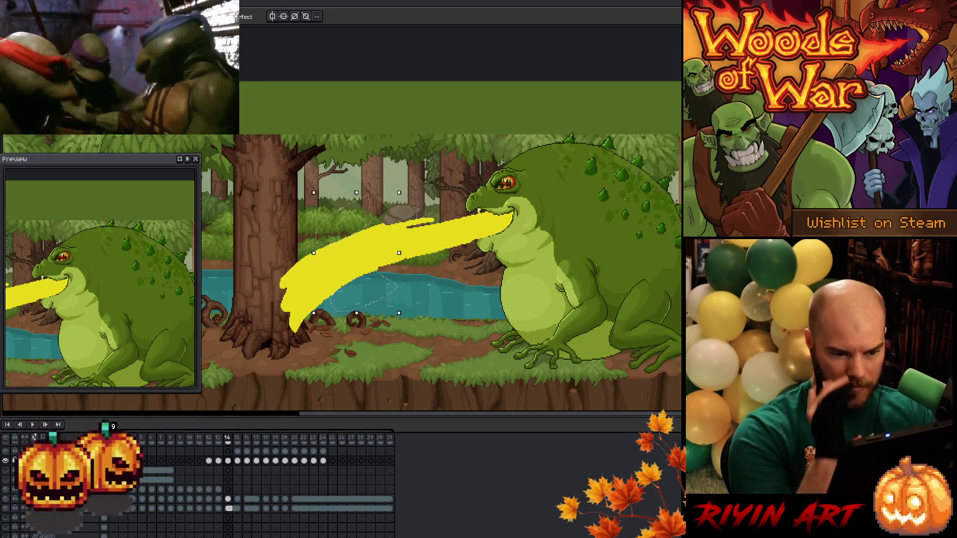
pyautogui.hotkey('ctrl', 'd')
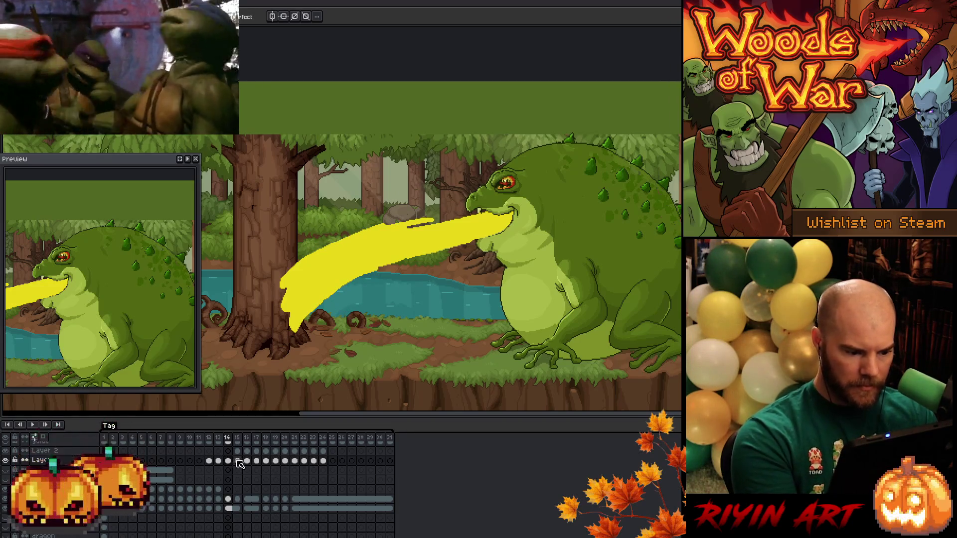
# On frame 15, erase the splash with an ellipse selection and draw an arc to the ground.
pyautogui.press('Right')
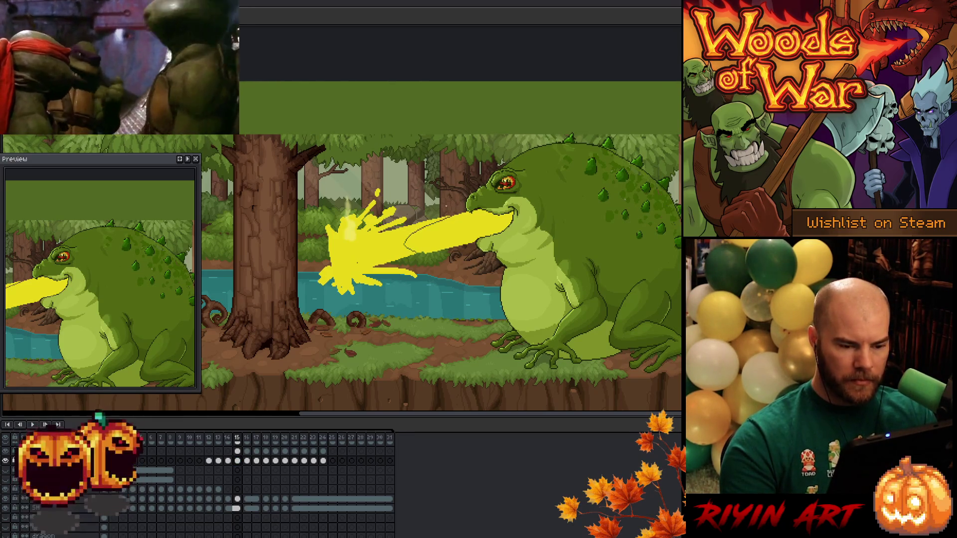
pyautogui.click(446, 205)
pyautogui.moveTo(451, 166)
pyautogui.mouseDown()
pyautogui.moveTo(349, 319)
pyautogui.moveTo(271, 323)
pyautogui.mouseUp()
pyautogui.press('Delete')
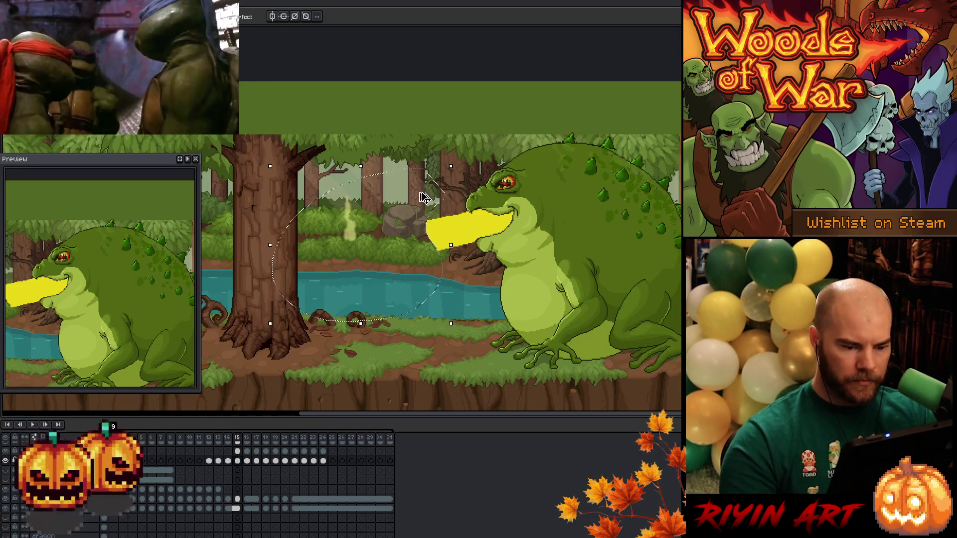
pyautogui.hotkey('ctrl', 'd')
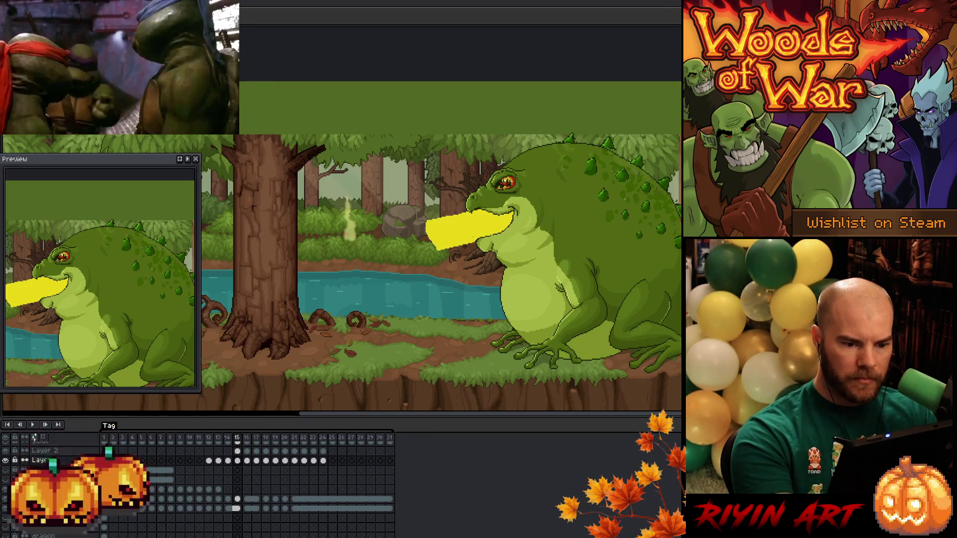
pyautogui.moveTo(457, 246)
pyautogui.mouseDown()
pyautogui.moveTo(355, 295)
pyautogui.moveTo(322, 335)
pyautogui.moveTo(282, 285)
pyautogui.moveTo(428, 221)
pyautogui.mouseUp()
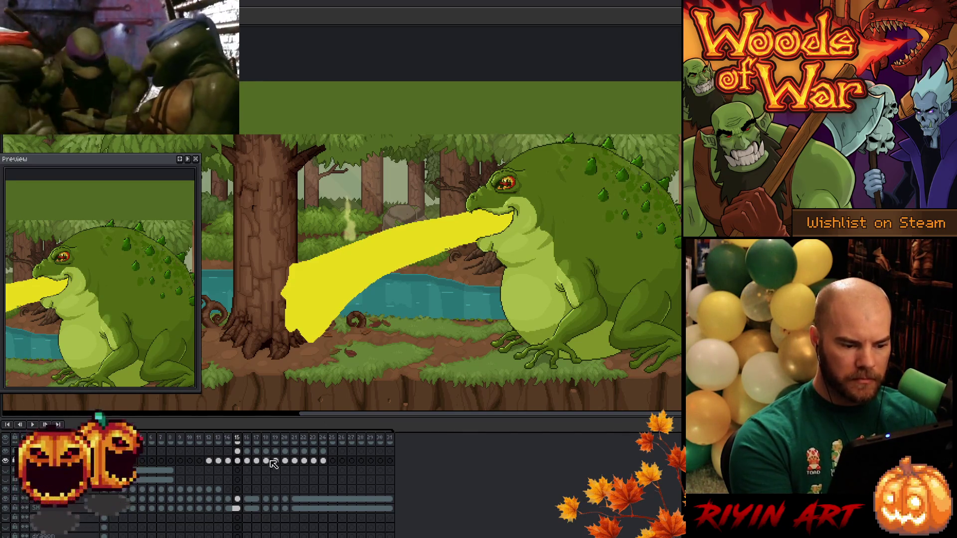
# On frame 16, delete the yellow splashes using lasso and ellipse selections.
pyautogui.click(246, 460)
pyautogui.press('q')
pyautogui.moveTo(458, 212)
pyautogui.mouseDown()
pyautogui.moveTo(424, 234)
pyautogui.moveTo(401, 311)
pyautogui.moveTo(344, 172)
pyautogui.moveTo(455, 211)
pyautogui.mouseUp()
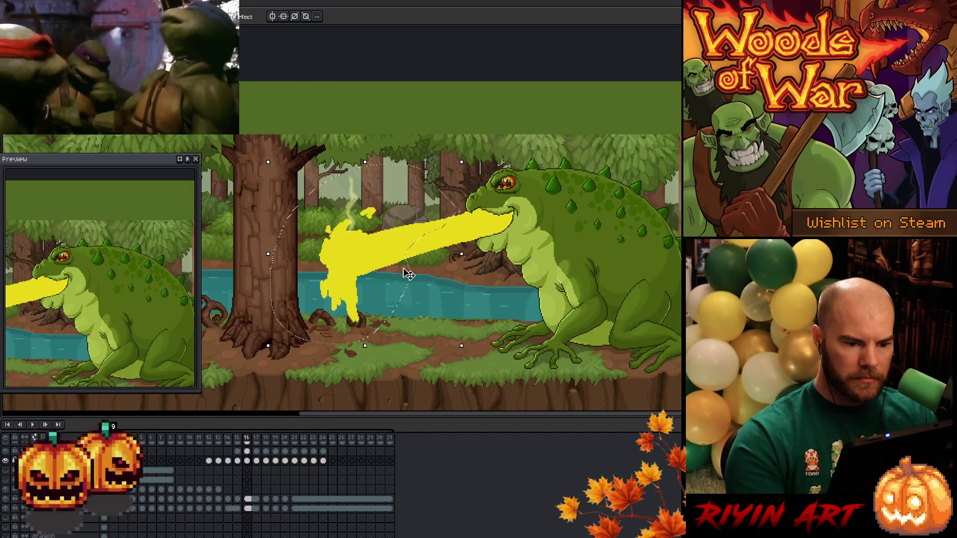
pyautogui.press('Delete')
pyautogui.moveTo(376, 182); pyautogui.dragTo(465, 297)
pyautogui.press('Delete')
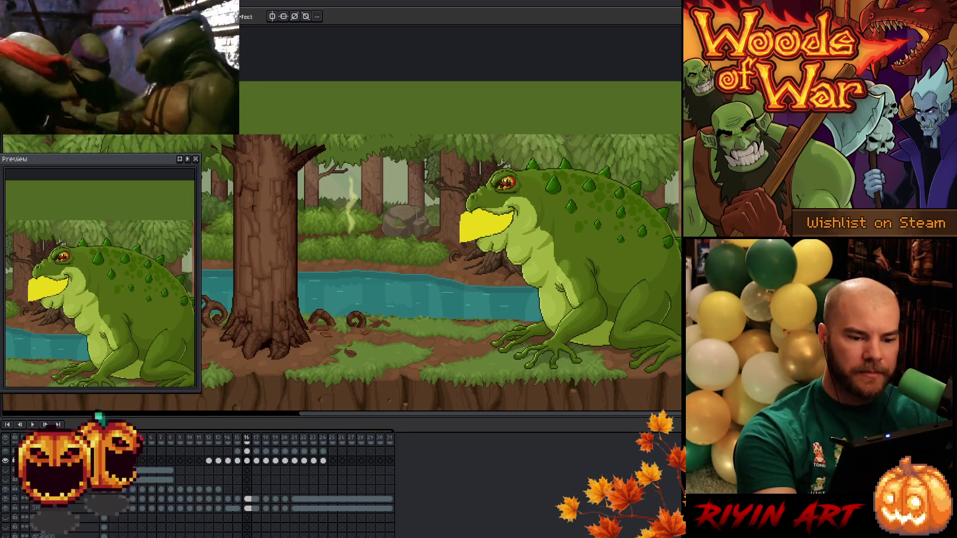
# Outline a yellow stream from the mouth downward on frame 16, then loop-play frames 12–16.
pyautogui.moveTo(468, 241); pyautogui.dragTo(426, 273)
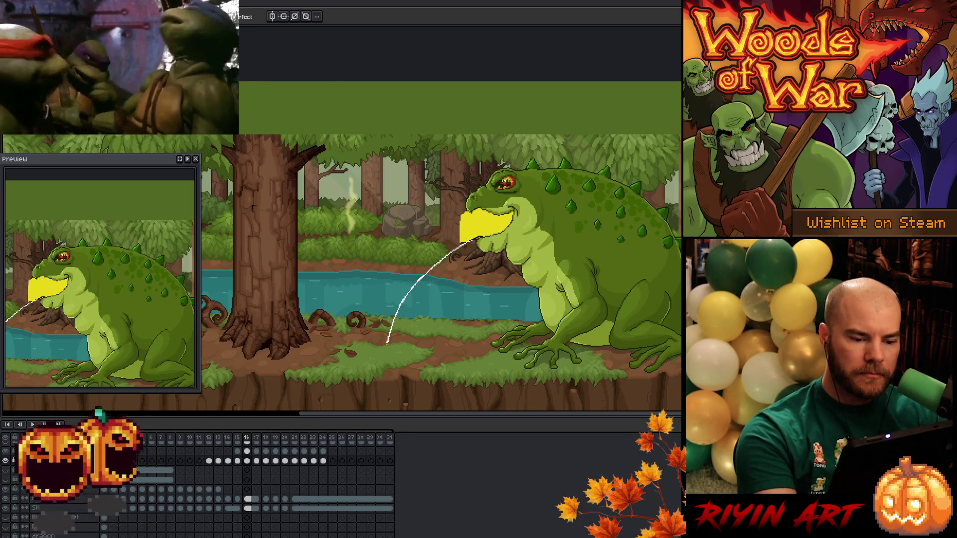
pyautogui.moveTo(352, 347)
pyautogui.mouseDown()
pyautogui.moveTo(356, 319)
pyautogui.moveTo(429, 241)
pyautogui.moveTo(470, 215)
pyautogui.mouseUp()
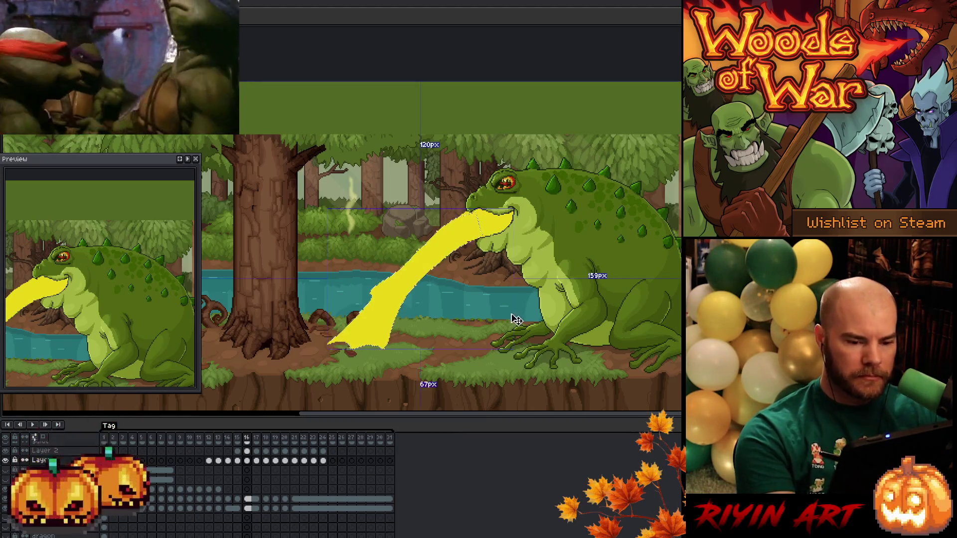
pyautogui.click(256, 460)
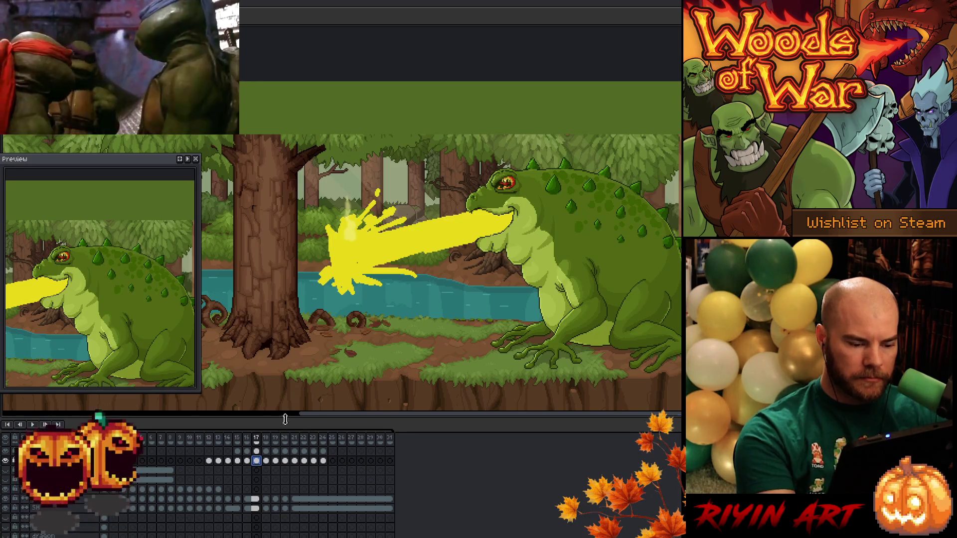
pyautogui.click(247, 461)
pyautogui.moveTo(208, 438)
pyautogui.mouseDown()
pyautogui.moveTo(256, 439)
pyautogui.moveTo(239, 441)
pyautogui.mouseUp()
pyautogui.press('Return')
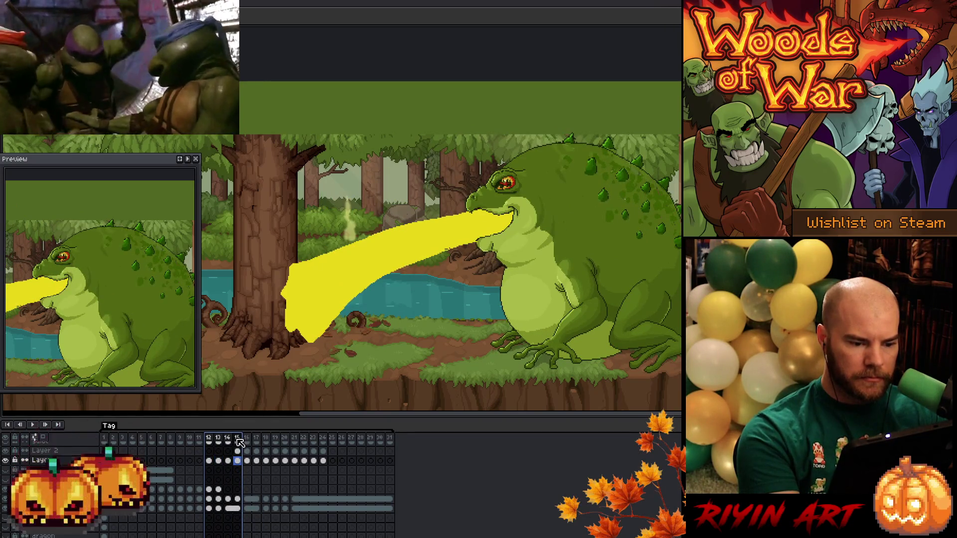
pyautogui.moveTo(240, 443); pyautogui.dragTo(247, 440)
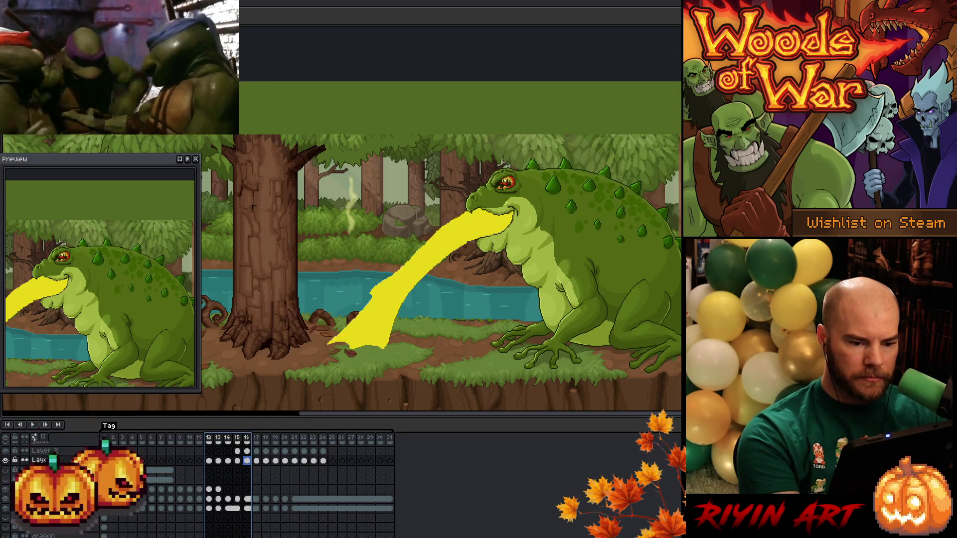
pyautogui.click(248, 461)
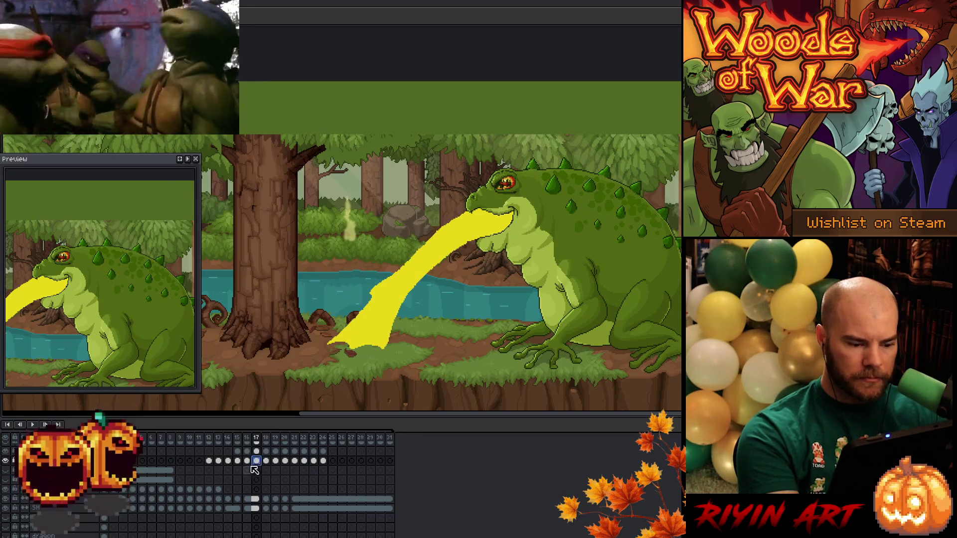
pyautogui.press('Right')
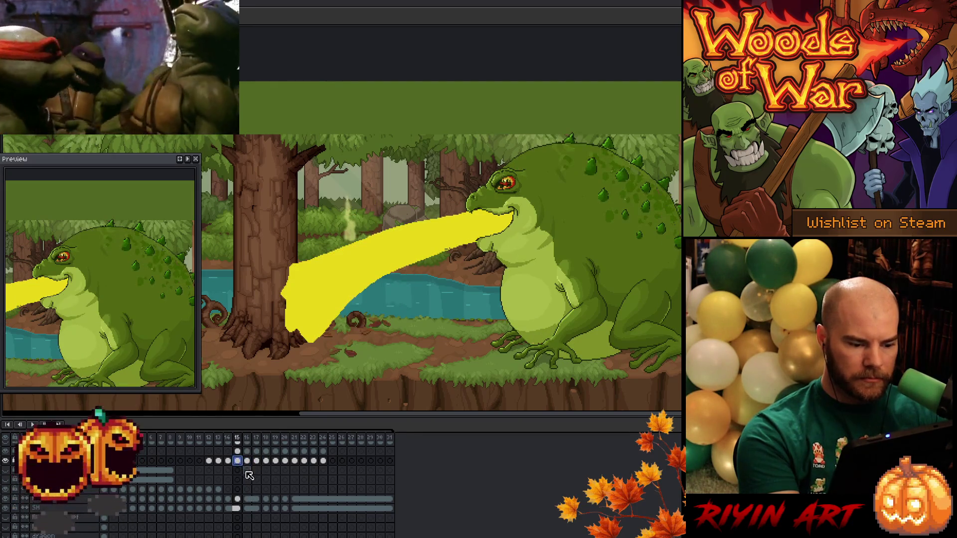
pyautogui.press('Right')
pyautogui.press('Left')
pyautogui.press('Left')
# Sketch a guide line across the stream and erase the stream's lower part.
pyautogui.moveTo(462, 247); pyautogui.dragTo(352, 323)
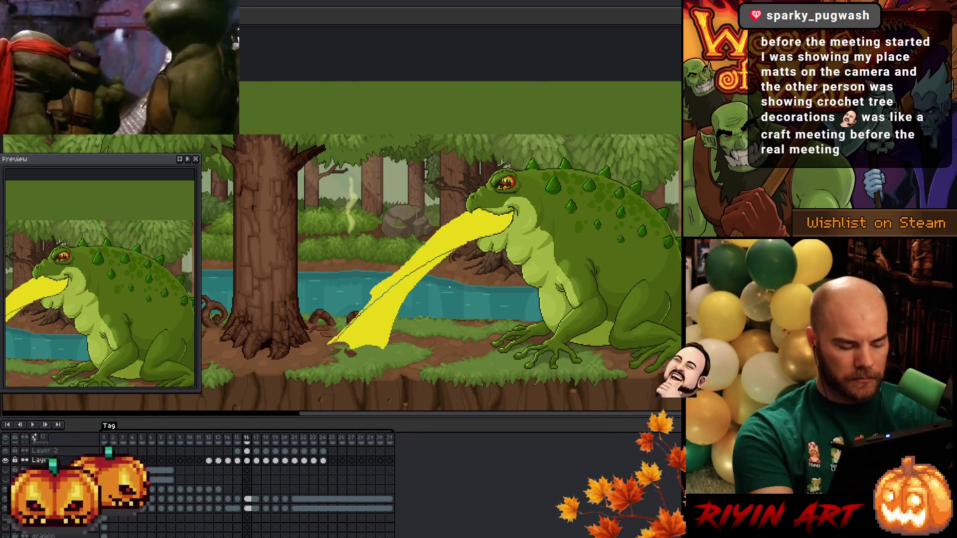
pyautogui.press('q')
pyautogui.moveTo(467, 257)
pyautogui.mouseDown()
pyautogui.moveTo(461, 244)
pyautogui.moveTo(319, 381)
pyautogui.moveTo(448, 312)
pyautogui.mouseUp()
pyautogui.press('Delete')
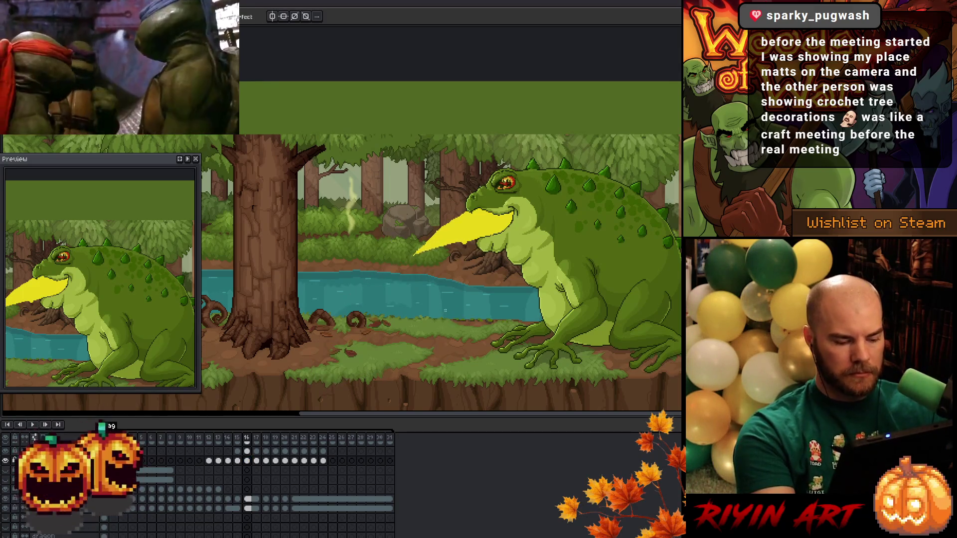
# Draw the curved yellow arc from the mouth to the riverbank and delete the lower strip.
pyautogui.press('l')
pyautogui.moveTo(468, 244); pyautogui.dragTo(357, 327)
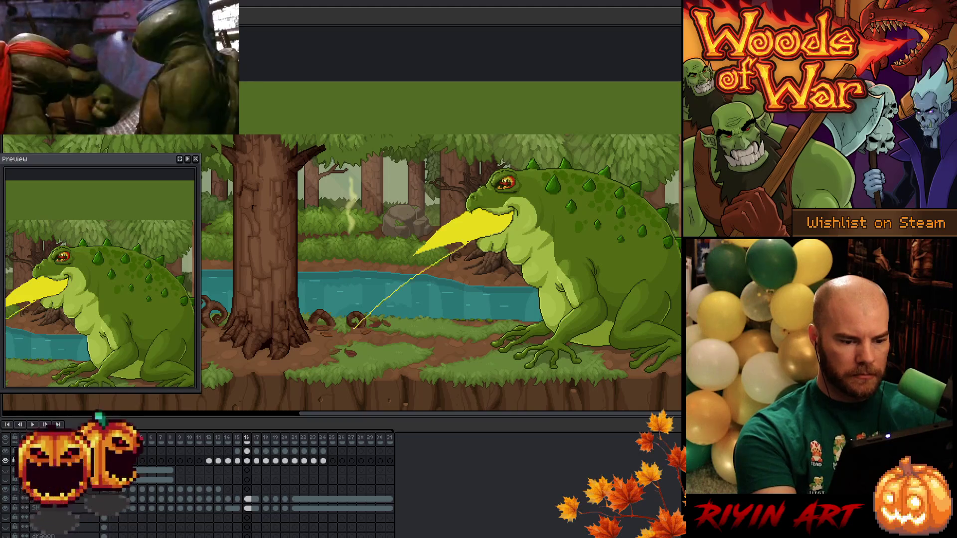
pyautogui.moveTo(321, 294)
pyautogui.mouseDown()
pyautogui.moveTo(454, 220)
pyautogui.moveTo(349, 349)
pyautogui.mouseUp()
pyautogui.press('q')
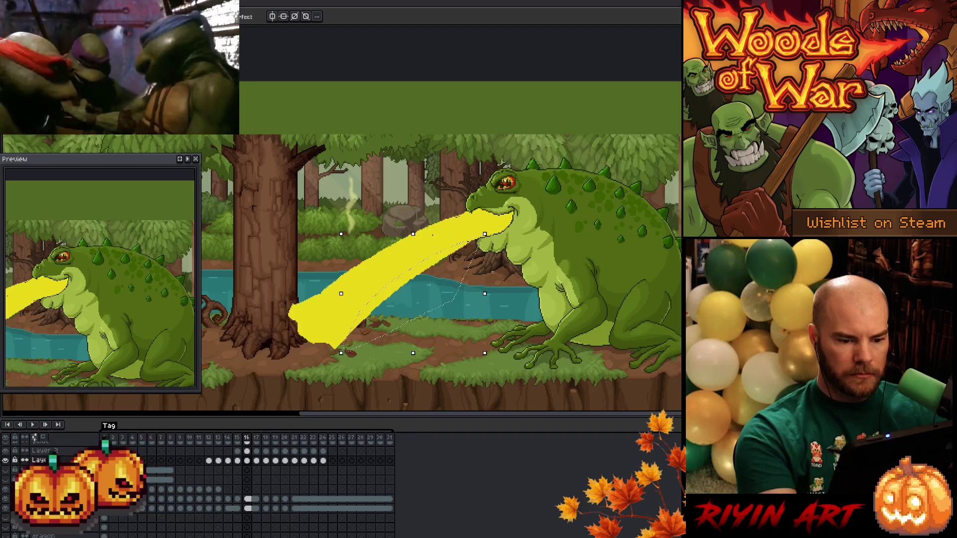
pyautogui.press('Delete')
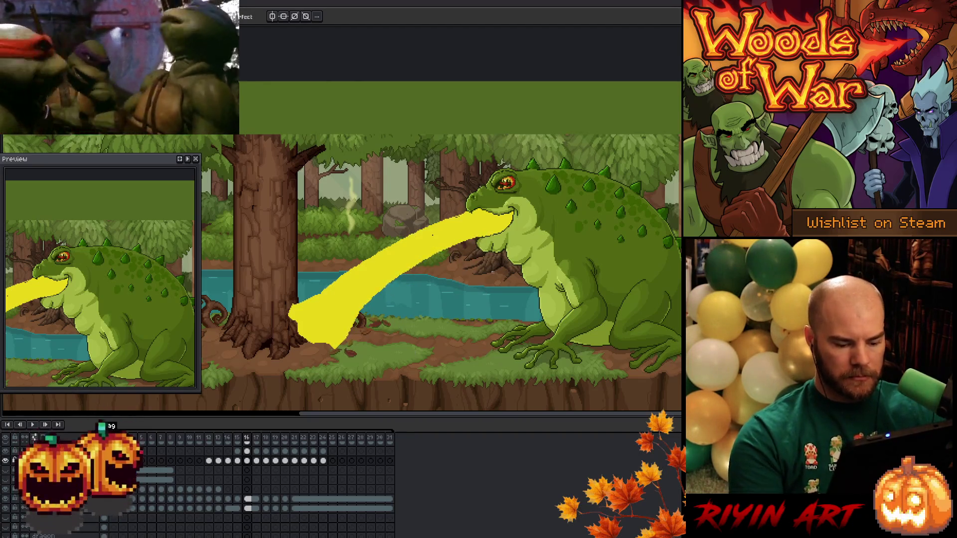
pyautogui.press('Right')
pyautogui.press('Right')
pyautogui.press('Left')
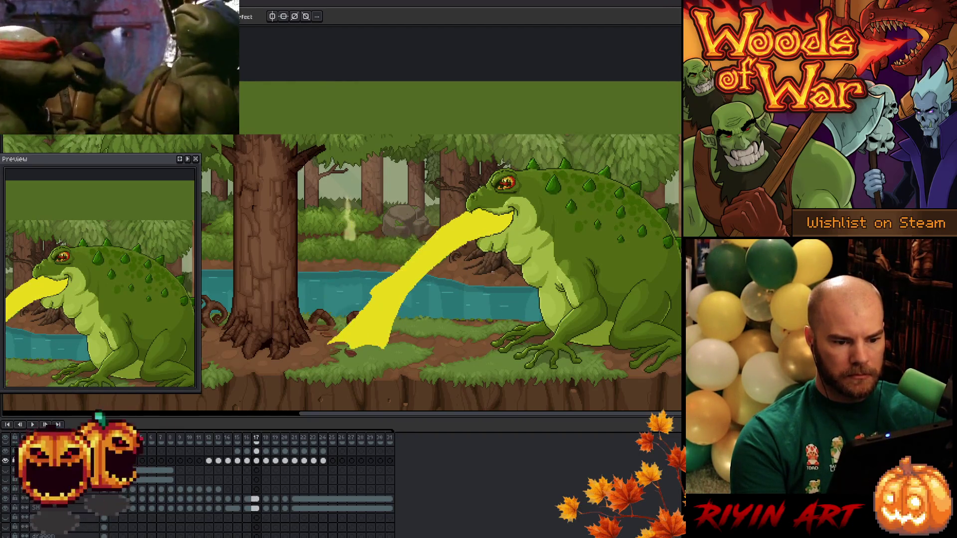
pyautogui.click(266, 461)
# Replace the beam near the tree with a solid yellow curved stream falling to the ground.
pyautogui.hotkey('shift', 'm')
pyautogui.moveTo(464, 167); pyautogui.dragTo(283, 358)
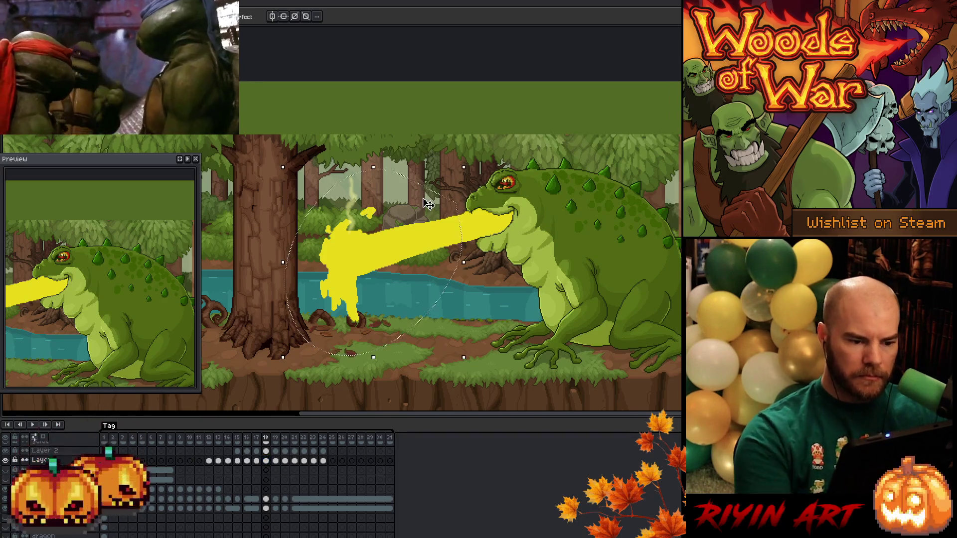
pyautogui.press('Delete')
pyautogui.hotkey('ctrl', 'd')
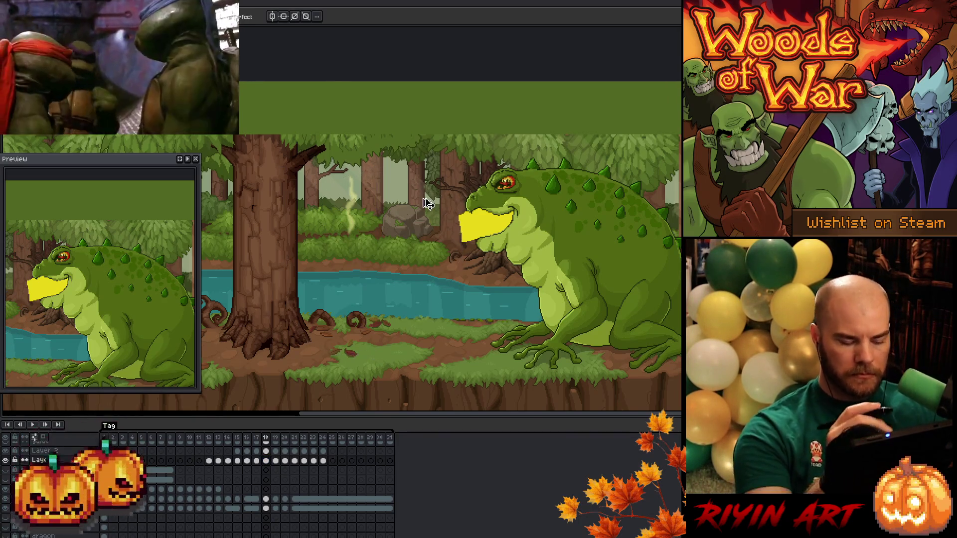
pyautogui.moveTo(467, 241)
pyautogui.mouseDown()
pyautogui.moveTo(417, 303)
pyautogui.moveTo(432, 237)
pyautogui.moveTo(458, 220)
pyautogui.mouseUp()
pyautogui.click(399, 314)
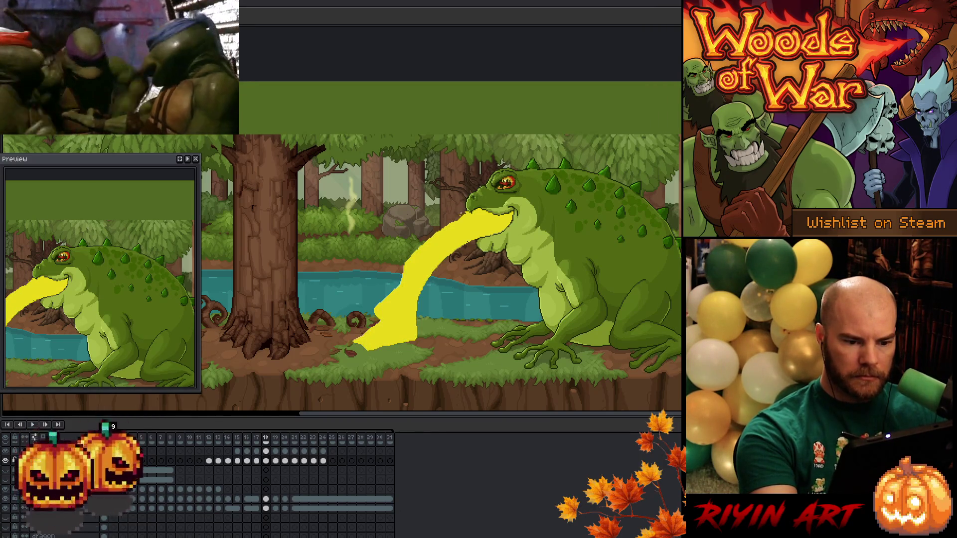
# On frame 19, erase the splash by the tree and outline the stream falling to the ground.
pyautogui.click(276, 461)
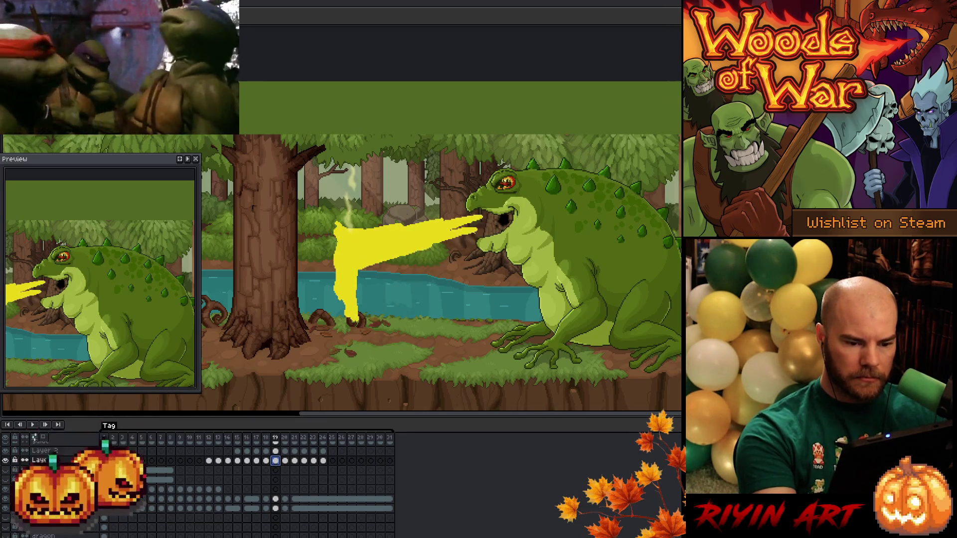
pyautogui.hotkey('shift', 'm')
pyautogui.moveTo(285, 139); pyautogui.dragTo(451, 374)
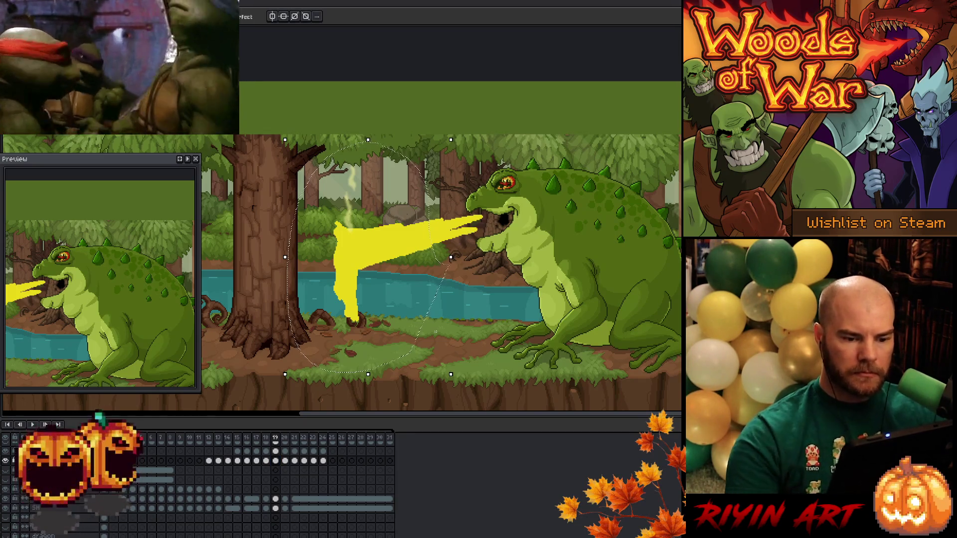
pyautogui.press('Delete')
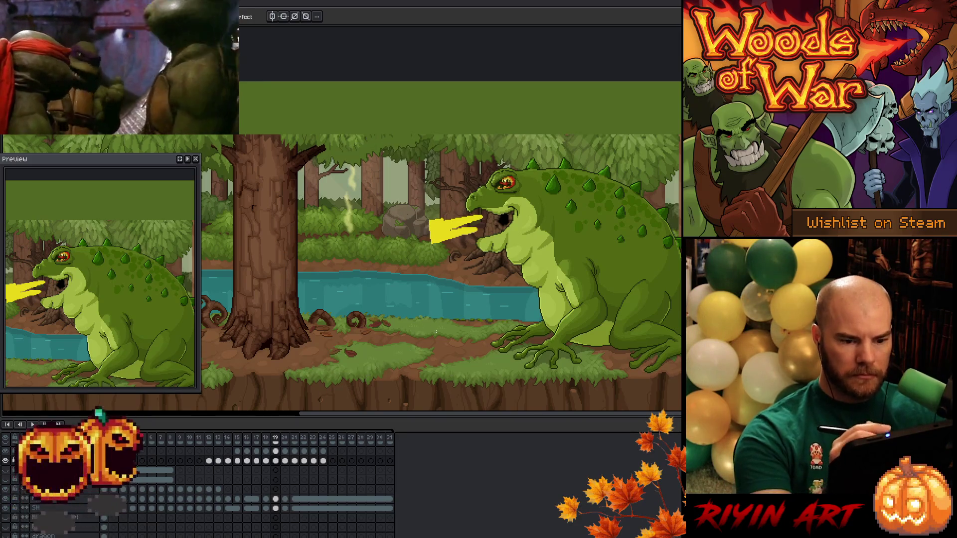
pyautogui.press('b')
pyautogui.moveTo(449, 239)
pyautogui.mouseDown()
pyautogui.moveTo(413, 338)
pyautogui.moveTo(385, 306)
pyautogui.moveTo(431, 225)
pyautogui.mouseUp()
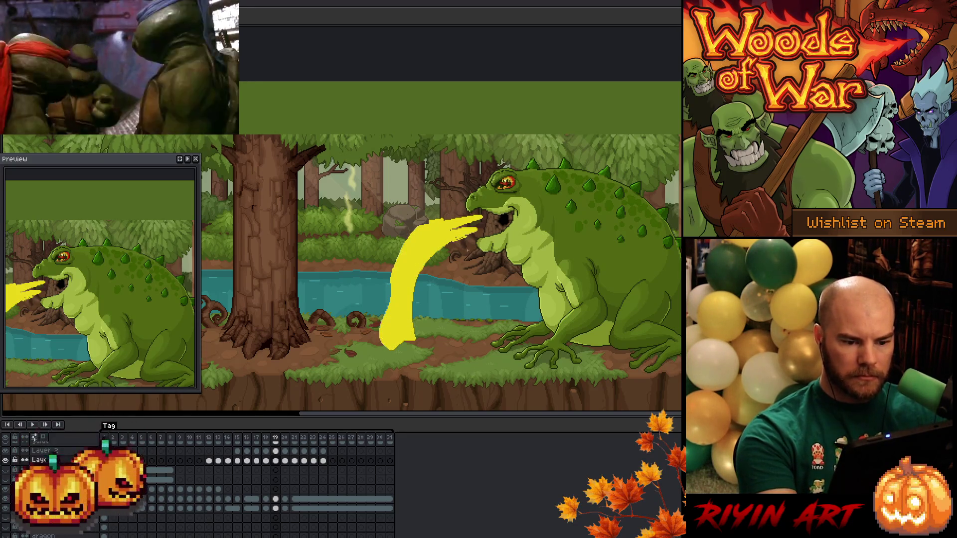
# On frame 20, paint a solid yellow splash rising from the ground and erase the leftover by the tree.
pyautogui.click(284, 461)
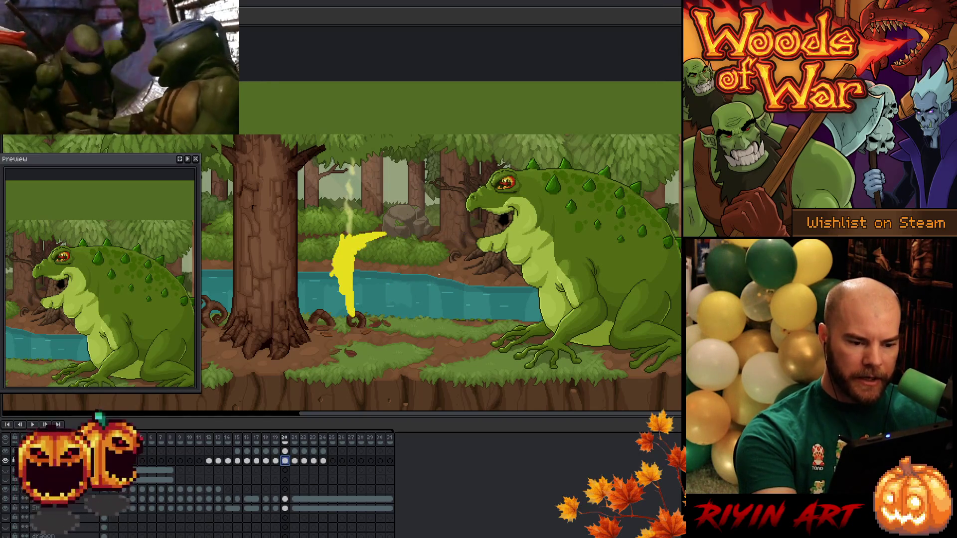
pyautogui.moveTo(441, 275); pyautogui.dragTo(433, 347)
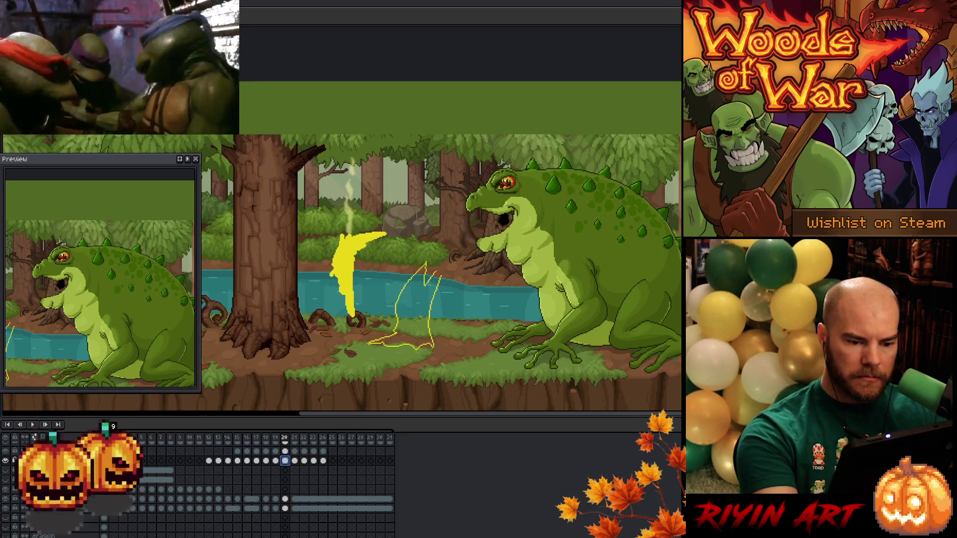
pyautogui.click(416, 320)
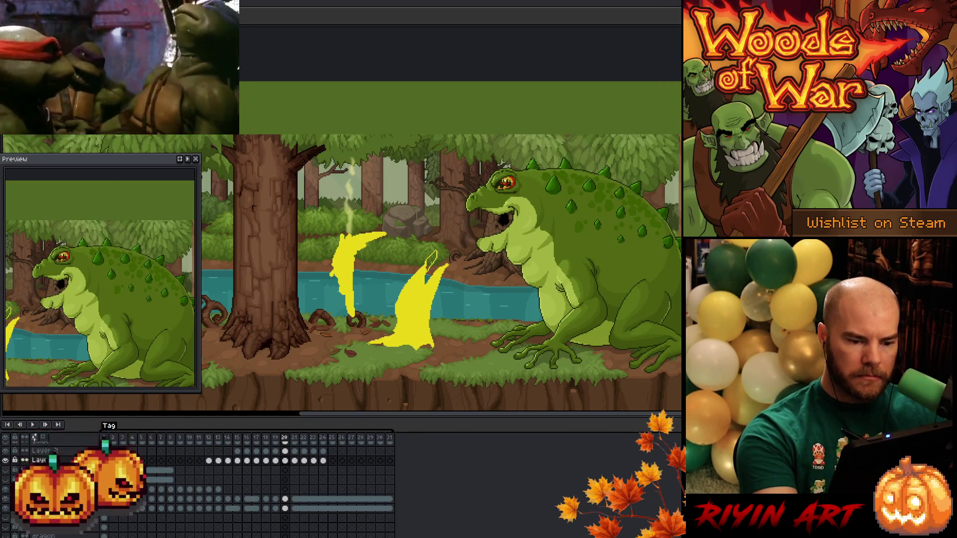
pyautogui.press('q')
pyautogui.moveTo(409, 219)
pyautogui.mouseDown()
pyautogui.moveTo(344, 339)
pyautogui.moveTo(414, 212)
pyautogui.mouseUp()
pyautogui.press('Delete')
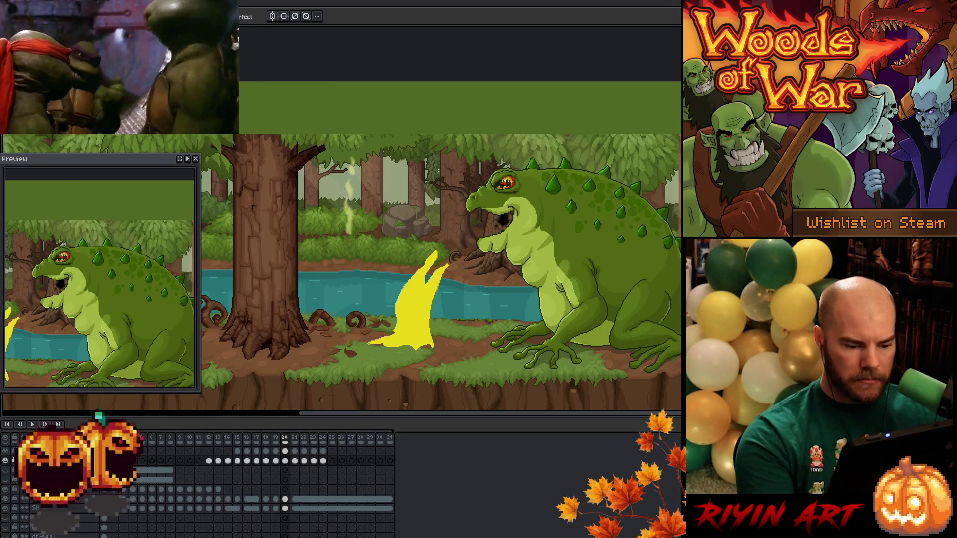
# On frame 21, fill the ground puddle yellow and erase the residue on the tree.
pyautogui.click(295, 461)
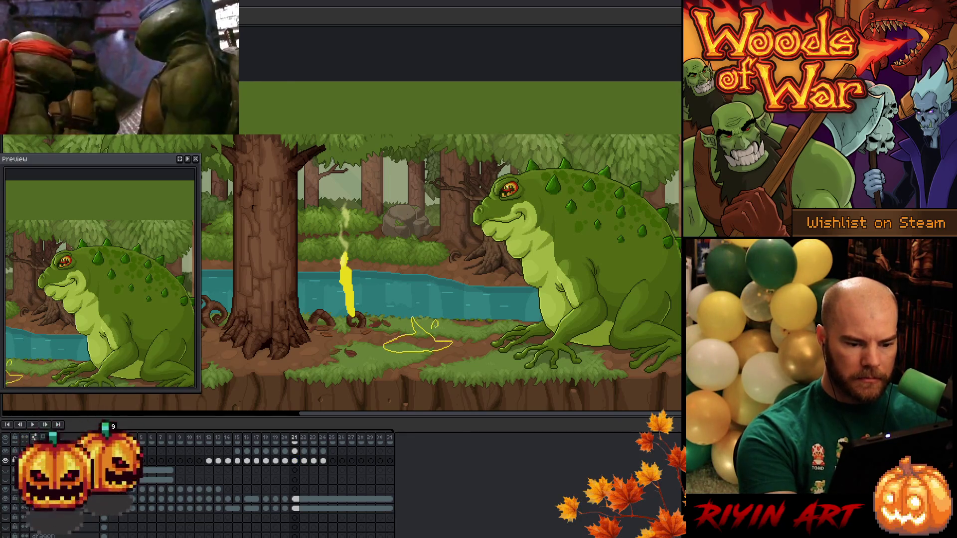
pyautogui.click(421, 342)
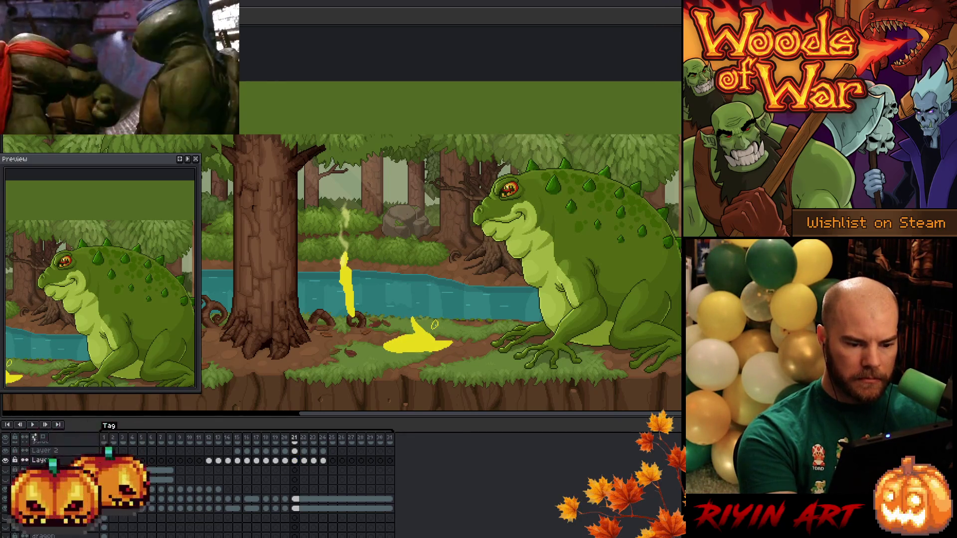
pyautogui.press('m')
pyautogui.moveTo(318, 202); pyautogui.dragTo(388, 325)
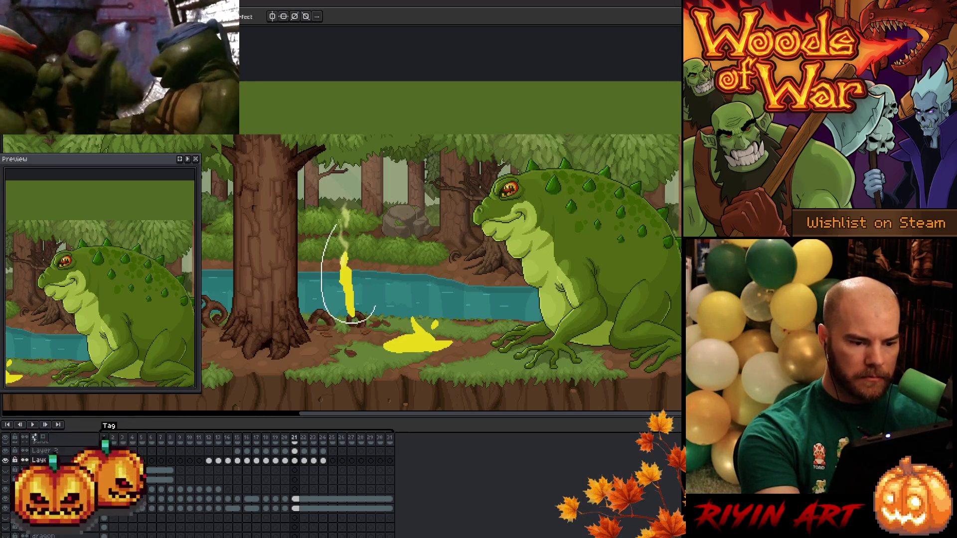
pyautogui.press('Delete')
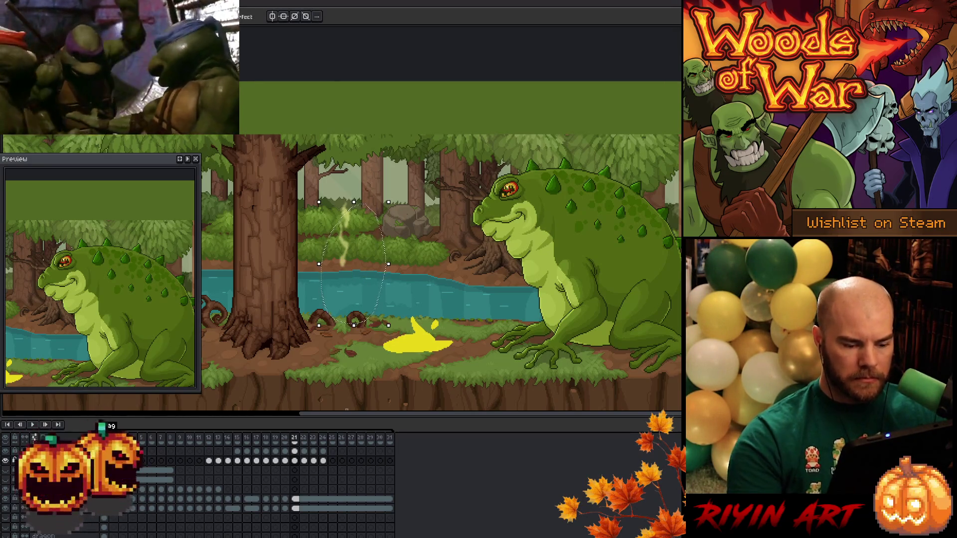
# Replace the long puddle stroke on frame 22 with a smaller solid yellow puddle.
pyautogui.click(304, 461)
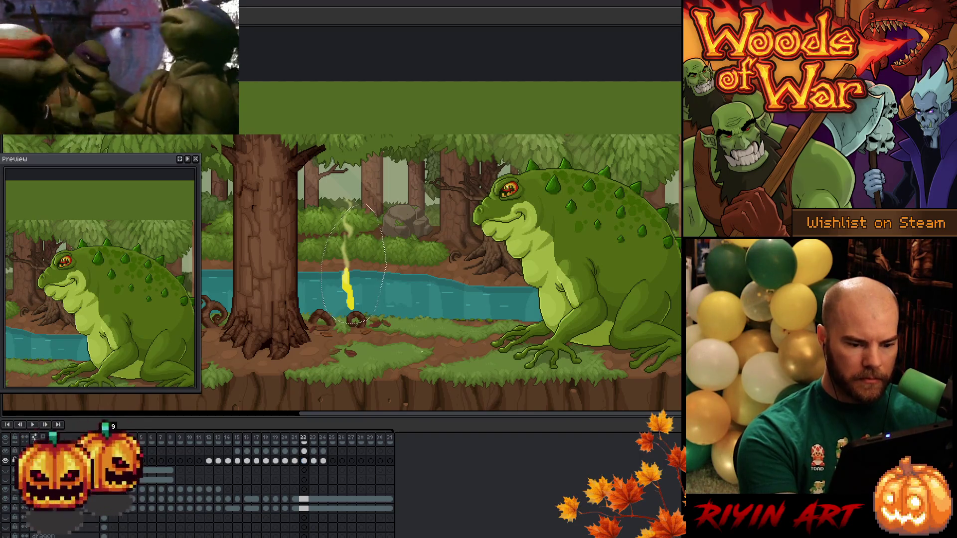
pyautogui.hotkey('ctrl', 'd')
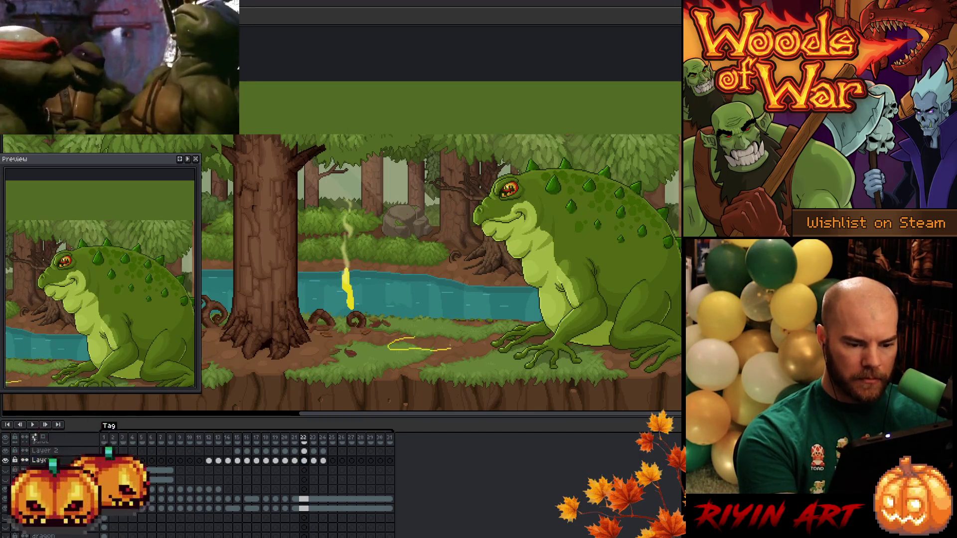
pyautogui.hotkey('ctrl', 'z')
pyautogui.moveTo(421, 338); pyautogui.dragTo(405, 351)
pyautogui.click(430, 344)
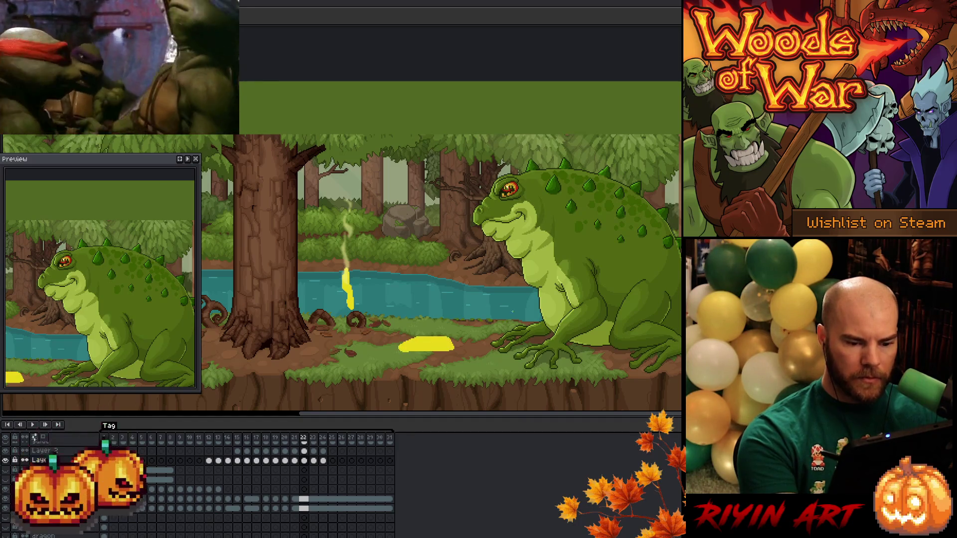
# Paint a thinner yellow puddle on frame 23 and a tiny puddle mark on frame 24.
pyautogui.click(313, 460)
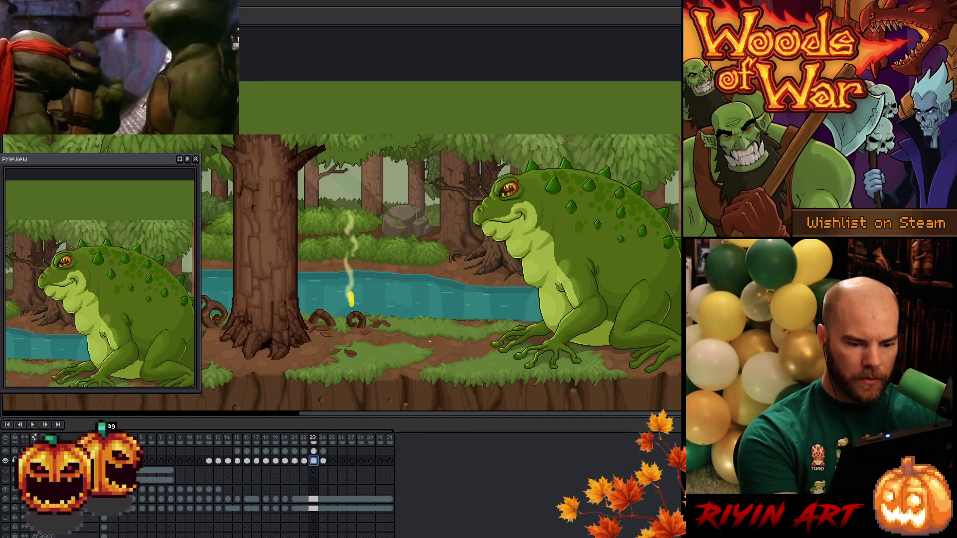
pyautogui.moveTo(422, 342); pyautogui.dragTo(442, 345)
pyautogui.click(427, 344)
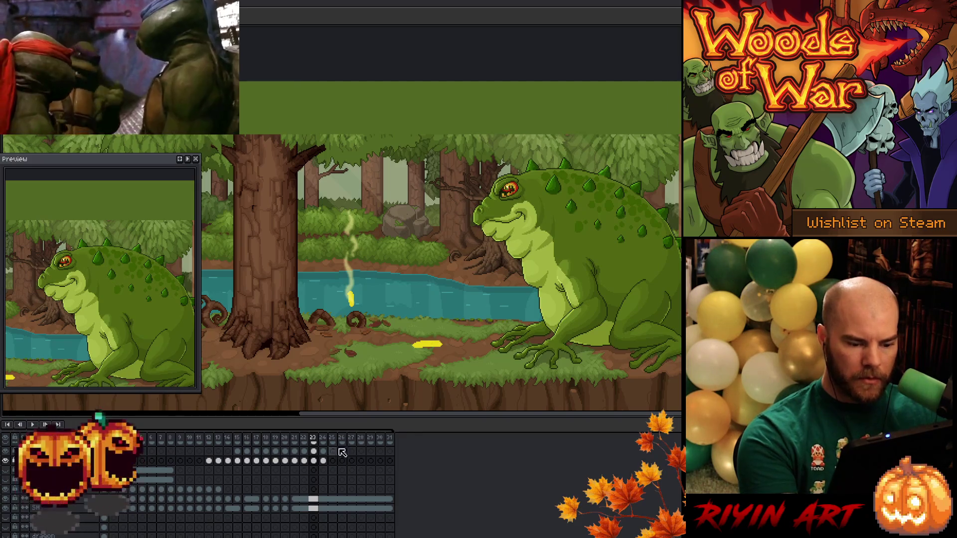
pyautogui.press('Right')
pyautogui.click(432, 342)
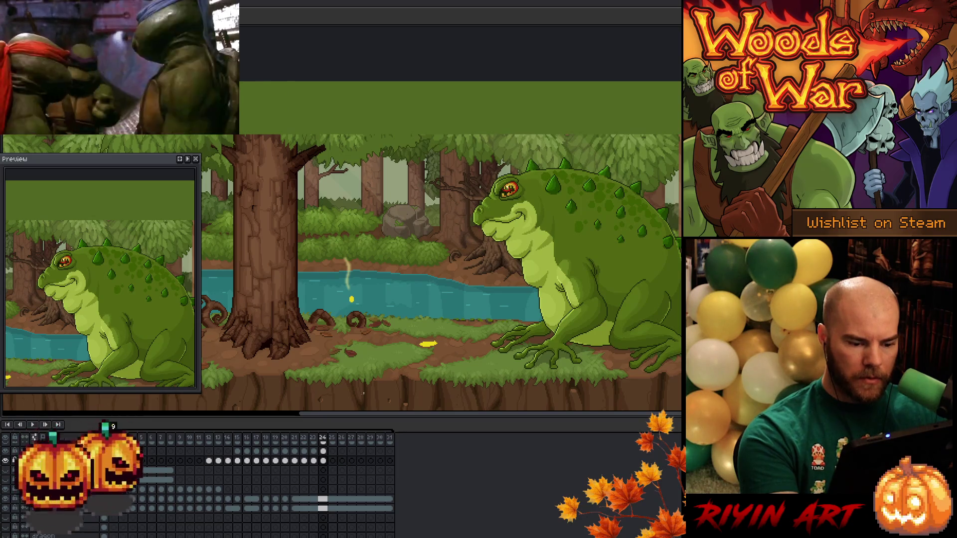
# Erase the yellow drip over the river on frame 22.
pyautogui.press('m')
pyautogui.moveTo(332, 272); pyautogui.dragTo(388, 324)
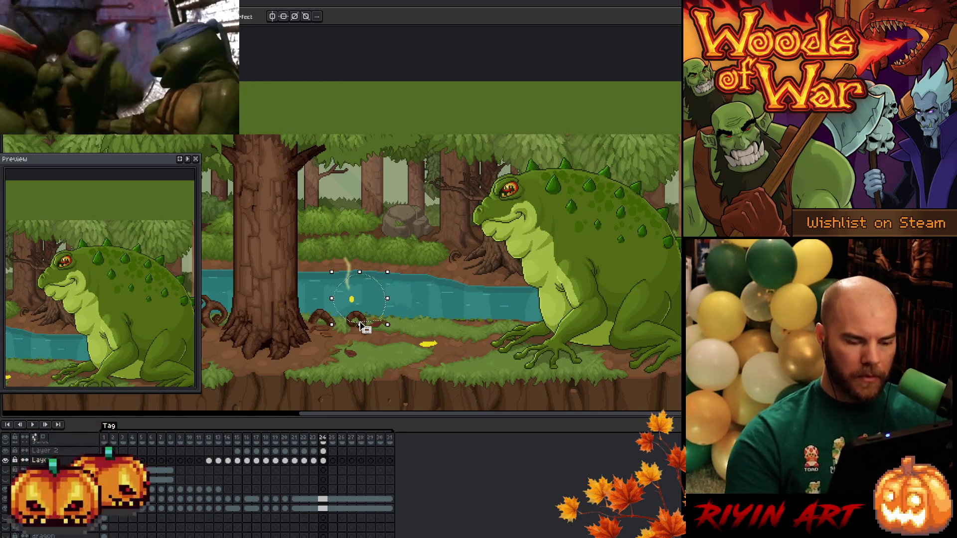
pyautogui.press('Left')
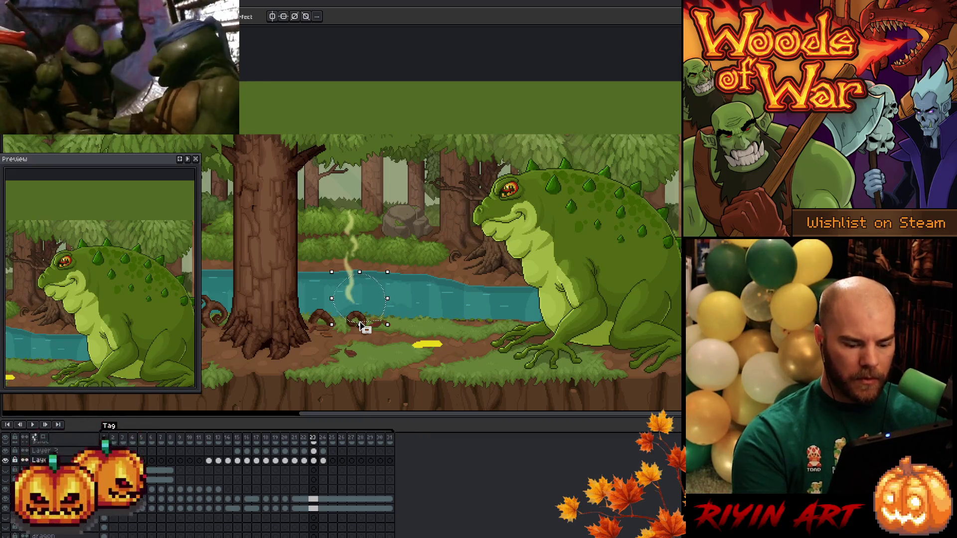
pyautogui.press('Left')
pyautogui.press('Delete')
pyautogui.moveTo(312, 223)
pyautogui.mouseDown()
pyautogui.moveTo(374, 322)
pyautogui.moveTo(411, 325)
pyautogui.mouseUp()
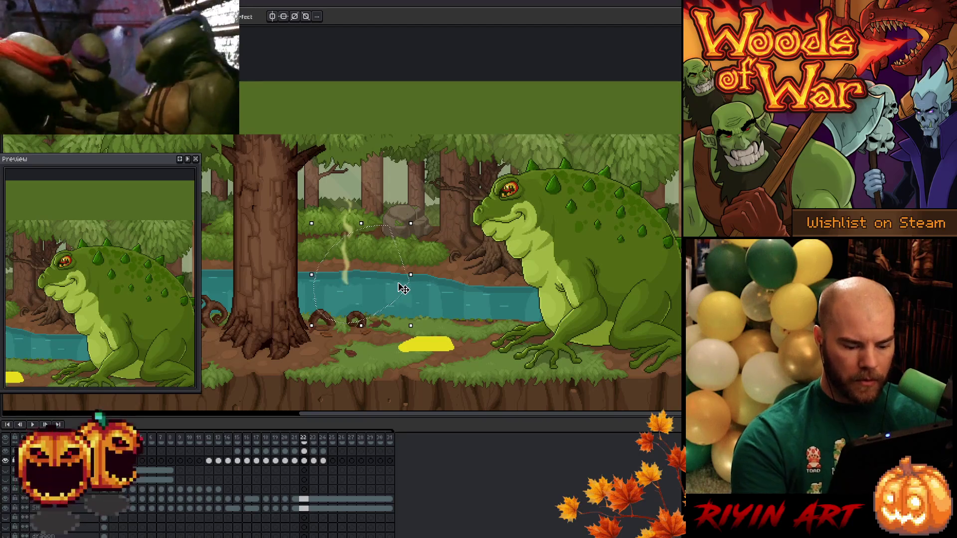
# Review the wisp on the last frame and return to frame 15 with the beam.
pyautogui.press('Left')
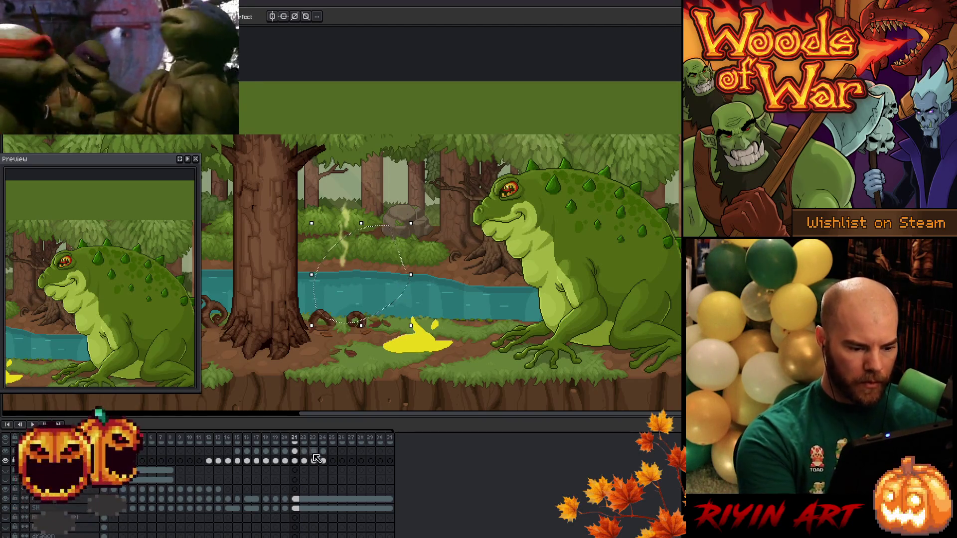
pyautogui.scroll(1, 319, 464)
pyautogui.click(323, 458)
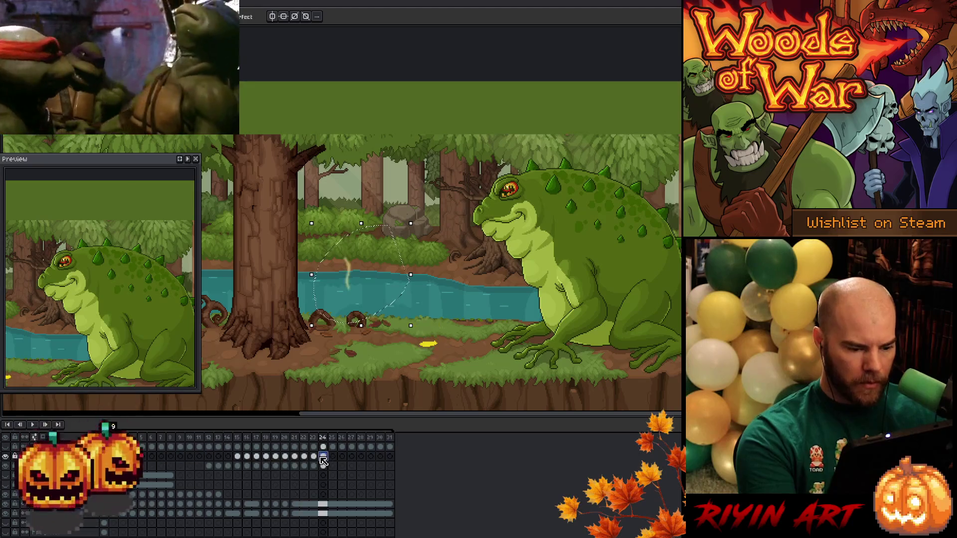
pyautogui.press('Left')
pyautogui.press('Left')
pyautogui.press('Left')
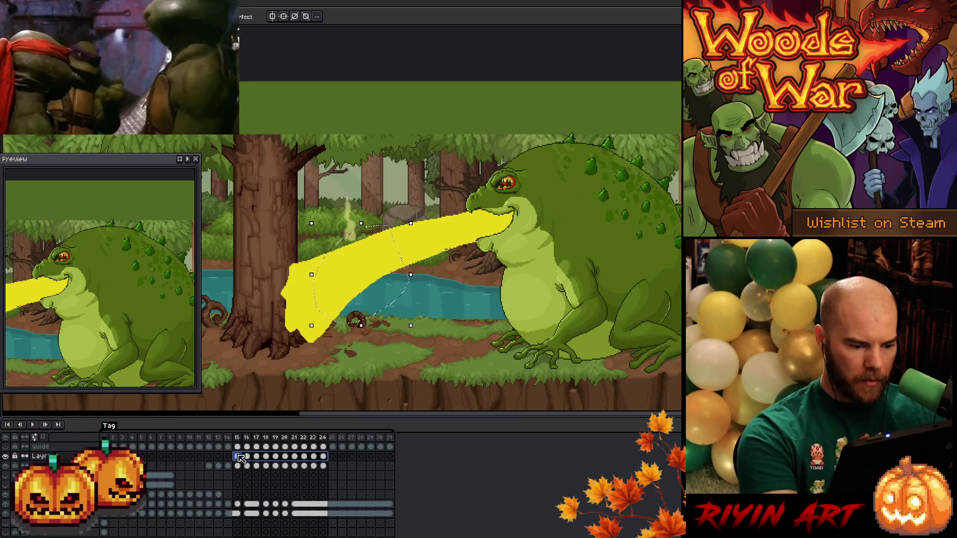
# Lower the smoke wisp toward the beam on frames 16, 17 and 18.
pyautogui.click(239, 458)
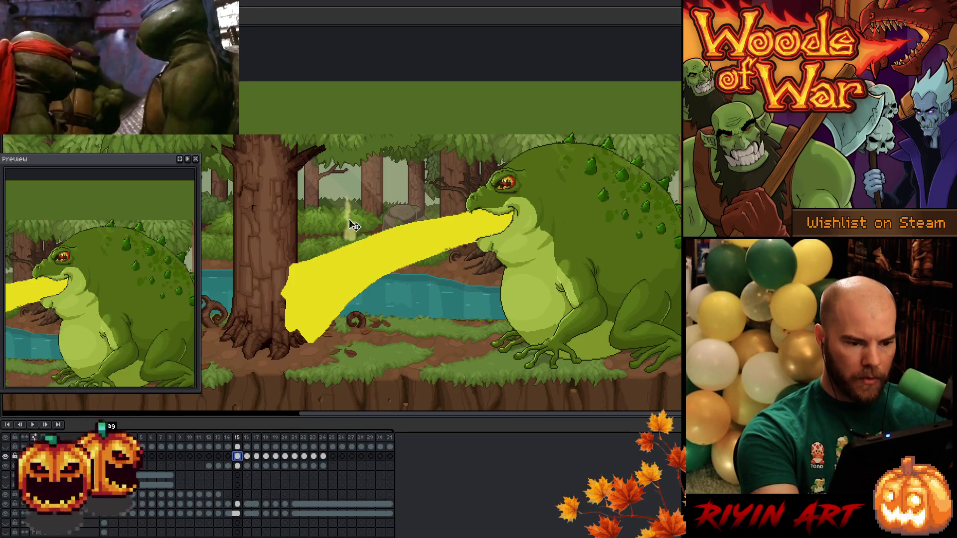
pyautogui.press('Right')
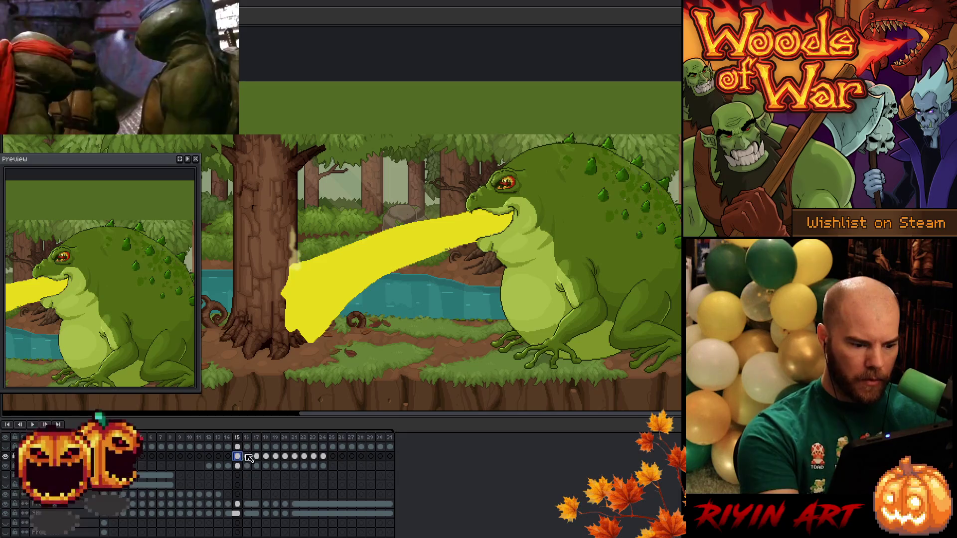
pyautogui.moveTo(355, 226); pyautogui.dragTo(297, 308)
pyautogui.click(256, 456)
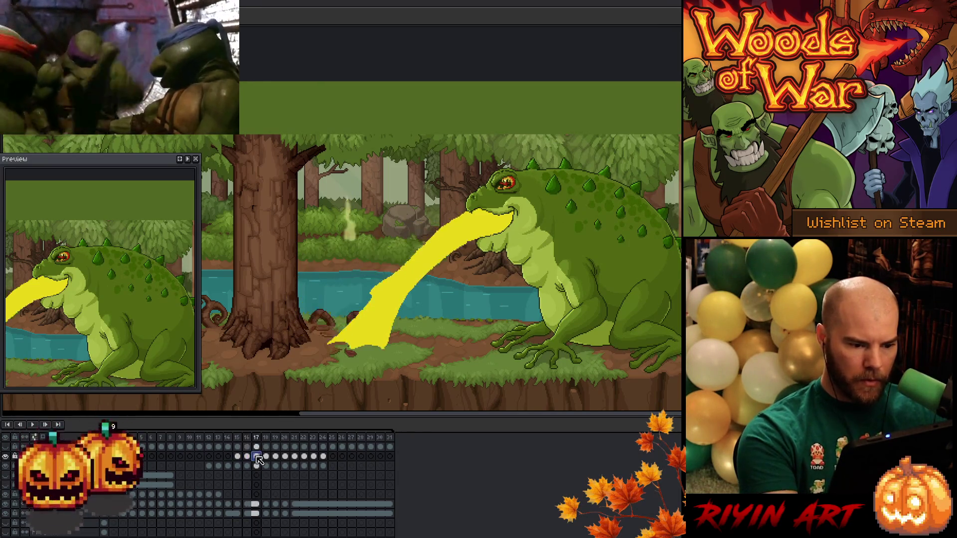
pyautogui.moveTo(357, 244); pyautogui.dragTo(339, 338)
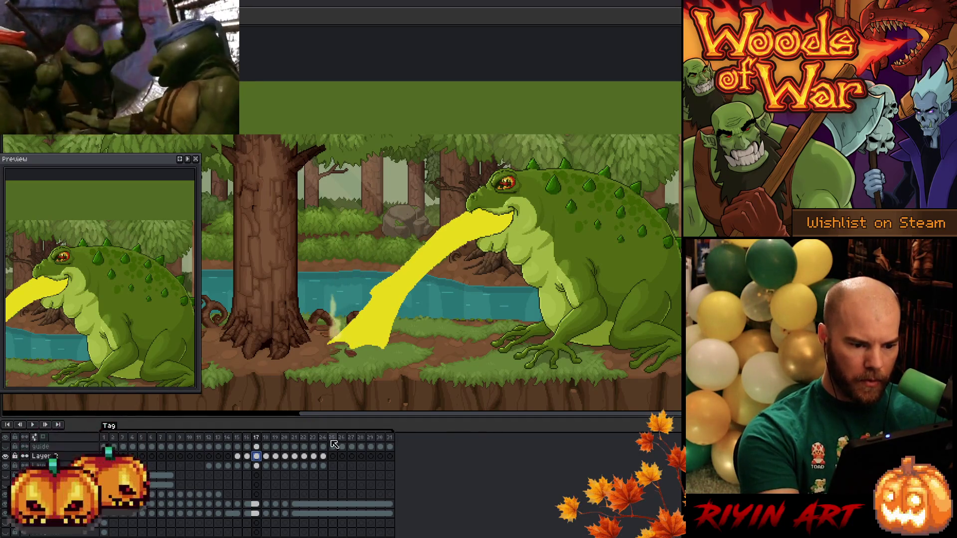
pyautogui.click(266, 456)
pyautogui.moveTo(359, 230); pyautogui.dragTo(368, 338)
# Move the smoke wisp down over the beam on frames 19 through 22.
pyautogui.click(275, 456)
pyautogui.moveTo(354, 232); pyautogui.dragTo(385, 341)
pyautogui.click(284, 456)
pyautogui.moveTo(355, 234)
pyautogui.mouseDown()
pyautogui.moveTo(363, 292)
pyautogui.moveTo(388, 339)
pyautogui.mouseUp()
pyautogui.click(294, 456)
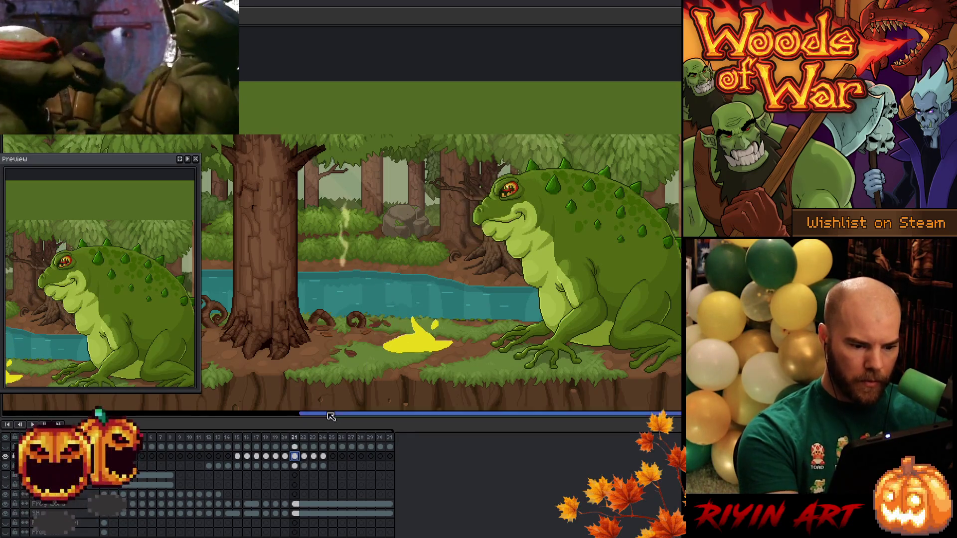
pyautogui.moveTo(349, 265); pyautogui.dragTo(387, 342)
pyautogui.click(304, 456)
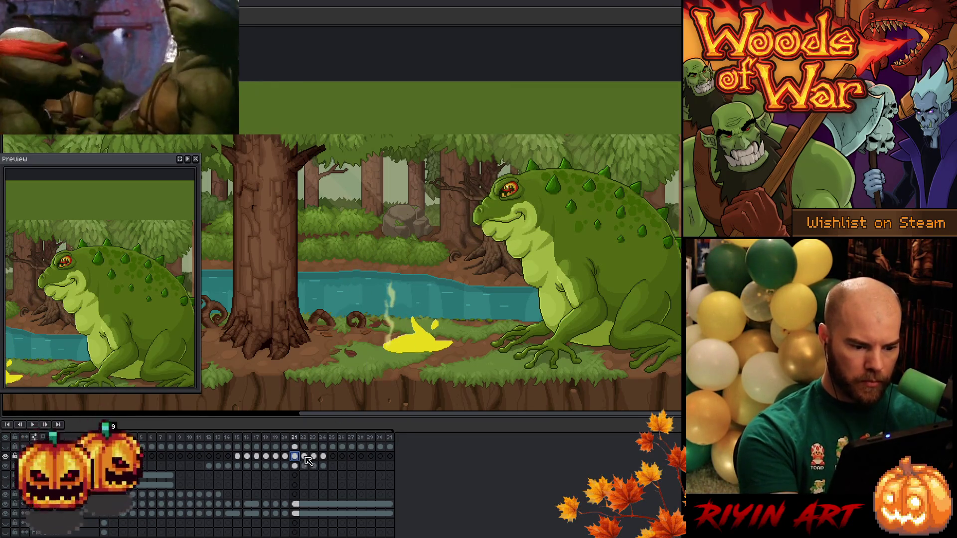
pyautogui.moveTo(349, 287)
pyautogui.mouseDown()
pyautogui.moveTo(400, 346)
pyautogui.moveTo(411, 346)
pyautogui.mouseUp()
# Place the wisp on the shorter beam in frame 23 and the puddle in frame 24, then save.
pyautogui.click(313, 456)
pyautogui.moveTo(352, 296); pyautogui.dragTo(420, 339)
pyautogui.click(323, 456)
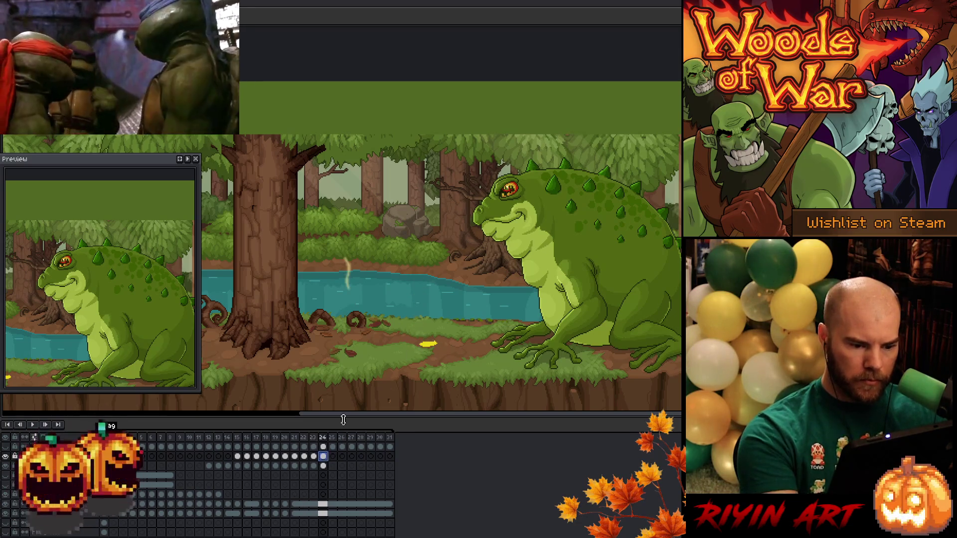
pyautogui.moveTo(346, 289)
pyautogui.mouseDown()
pyautogui.moveTo(424, 321)
pyautogui.moveTo(427, 303)
pyautogui.mouseUp()
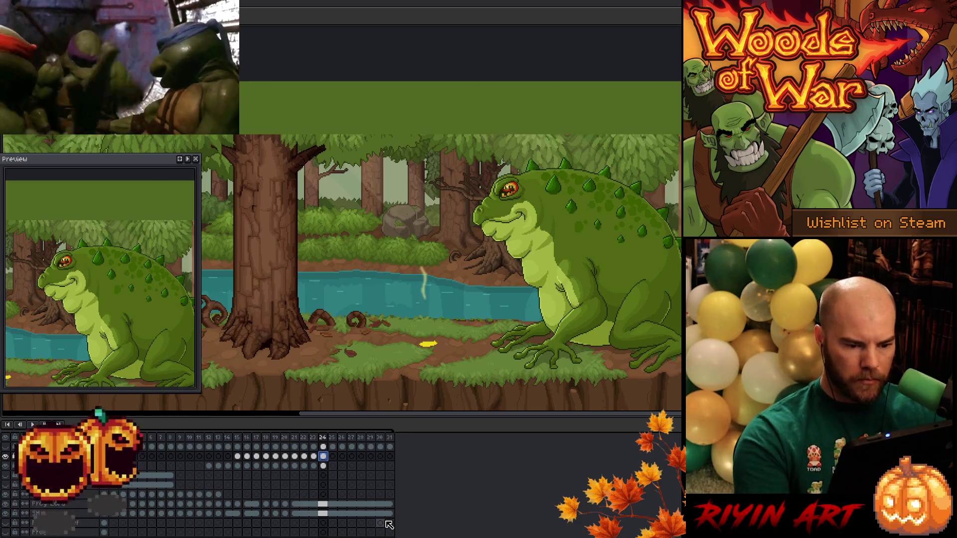
pyautogui.moveTo(422, 278); pyautogui.dragTo(426, 333)
pyautogui.hotkey('ctrl', 's')
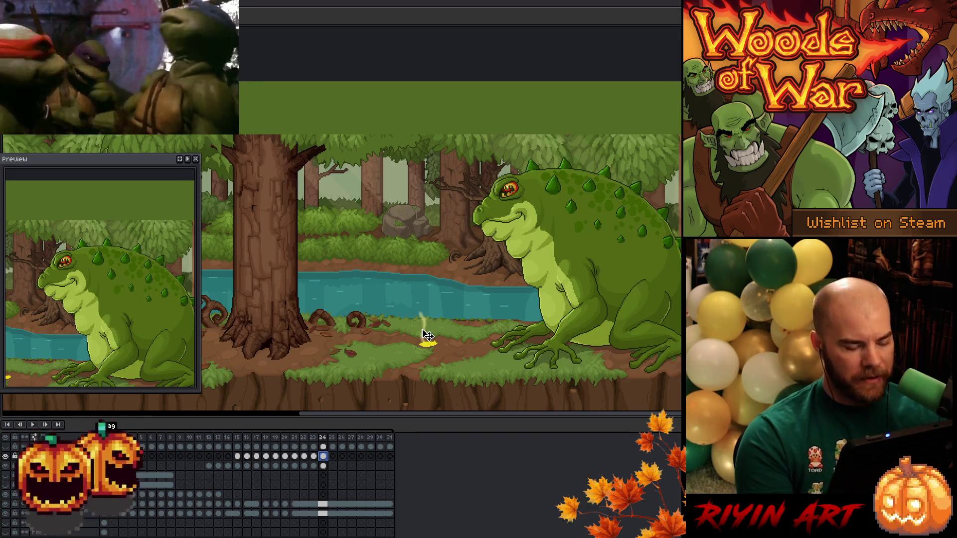
pyautogui.press('Return')
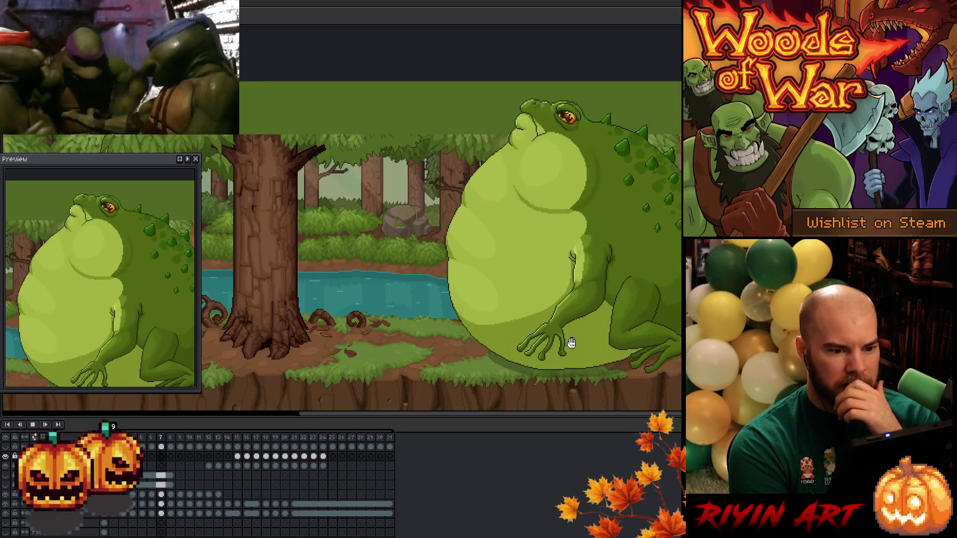
pyautogui.press('Return')
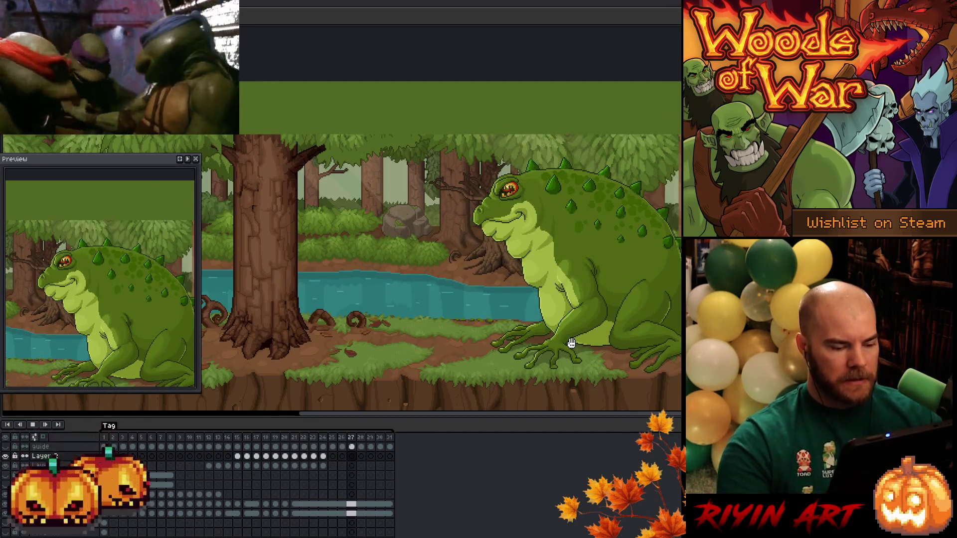
pyautogui.click(199, 437)
pyautogui.click(208, 437)
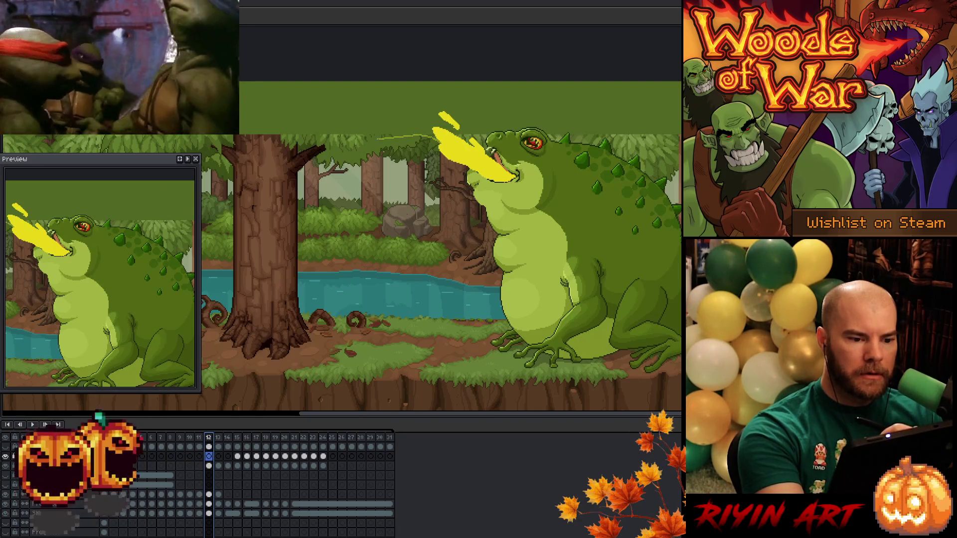
# Undo the stray stroke and paint a solid yellow stream arcing from the mouth to the tree on frame 12.
pyautogui.hotkey('ctrl', 'z')
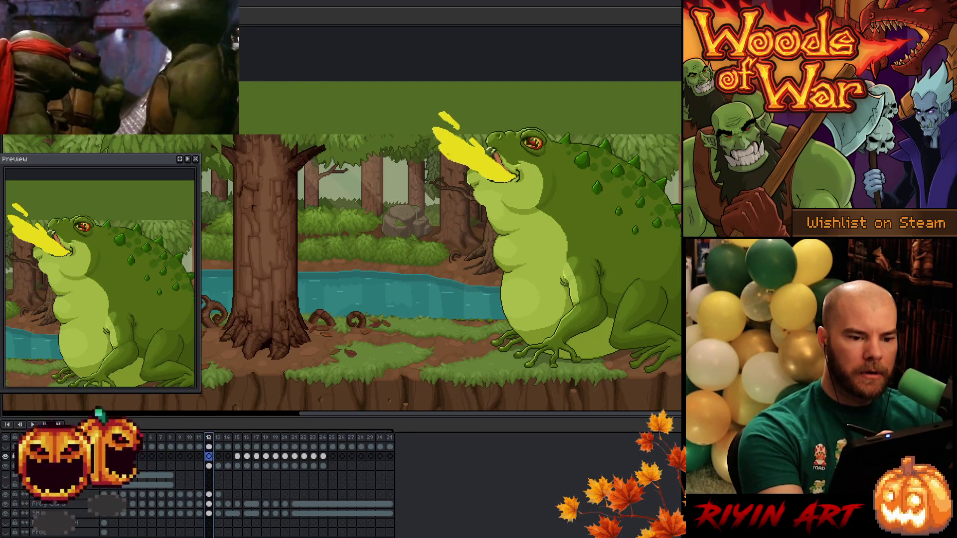
pyautogui.click(210, 466)
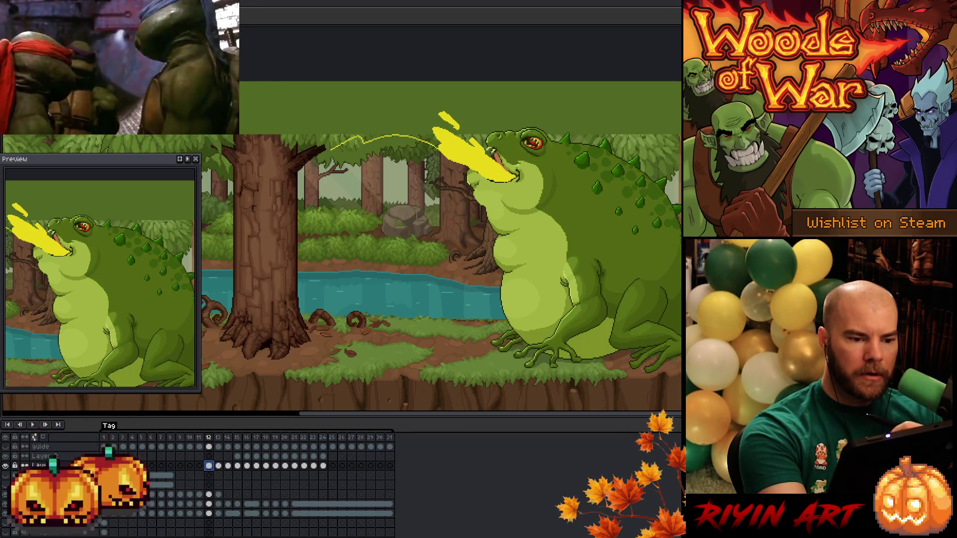
pyautogui.moveTo(361, 119)
pyautogui.mouseDown()
pyautogui.moveTo(431, 113)
pyautogui.moveTo(466, 142)
pyautogui.mouseUp()
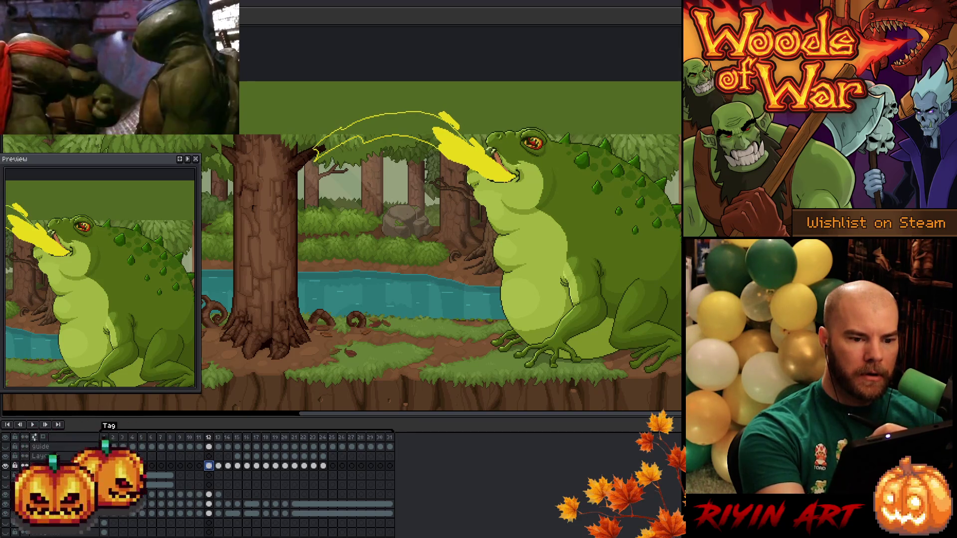
pyautogui.click(388, 132)
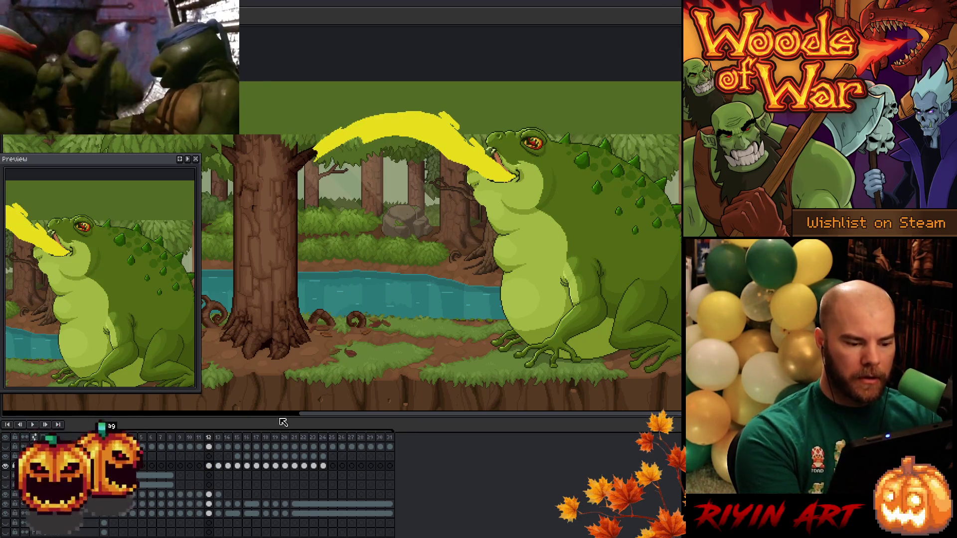
pyautogui.click(218, 466)
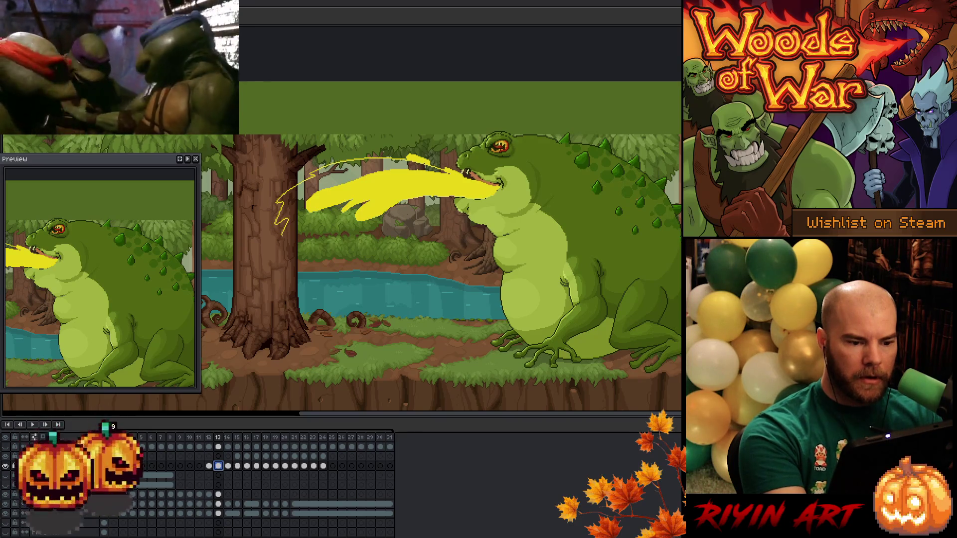
# Extend the solid yellow stream to the tree trunk on frame 13 and insert a new frame after frame 14.
pyautogui.moveTo(282, 233); pyautogui.dragTo(279, 227)
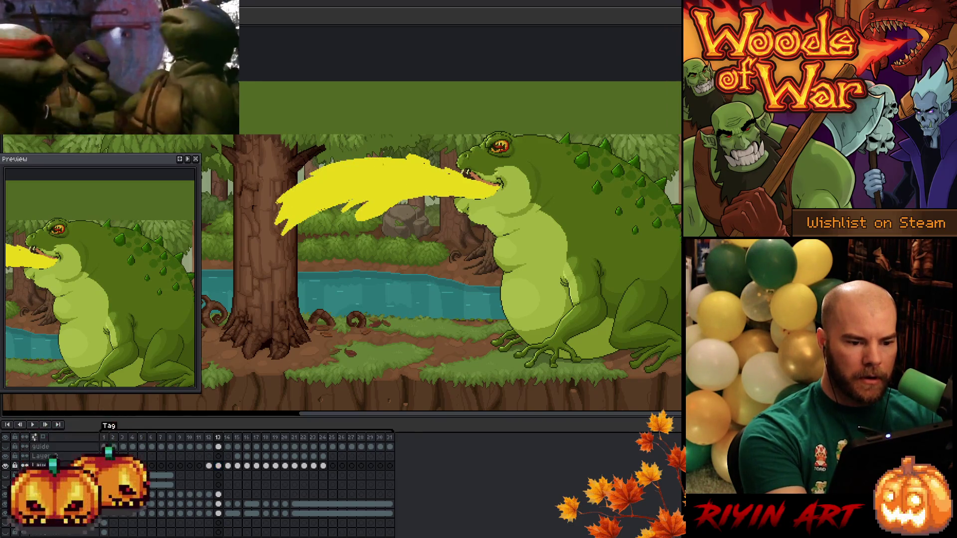
pyautogui.click(229, 466)
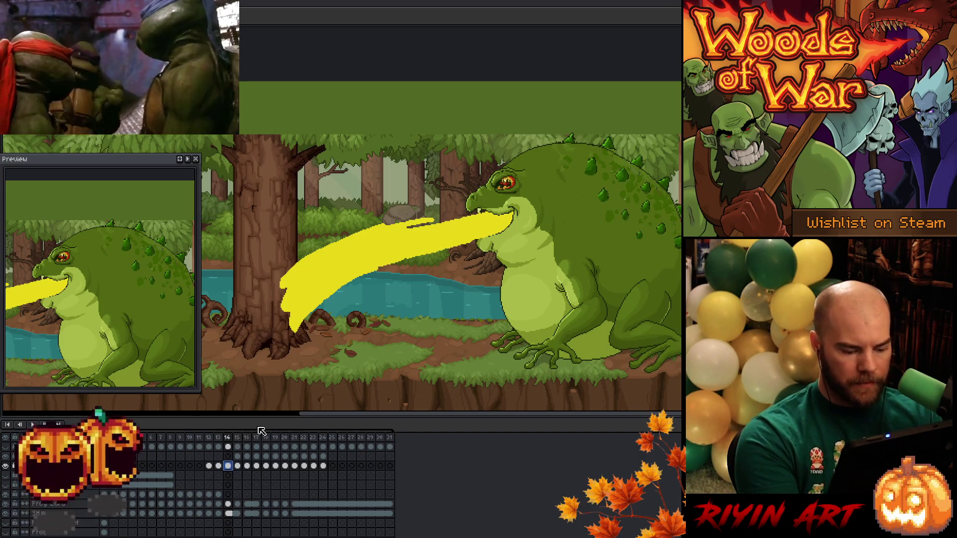
pyautogui.hotkey('alt', 'n')
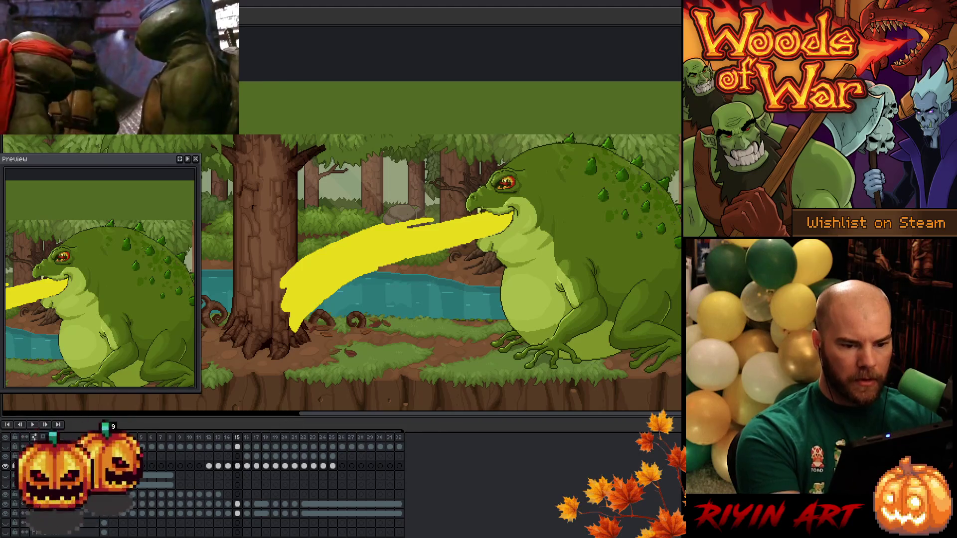
# Draw a thinner beam from the toad's mouth to the trunk and trim away its lower part.
pyautogui.moveTo(477, 214)
pyautogui.mouseDown()
pyautogui.moveTo(404, 214)
pyautogui.moveTo(280, 252)
pyautogui.mouseUp()
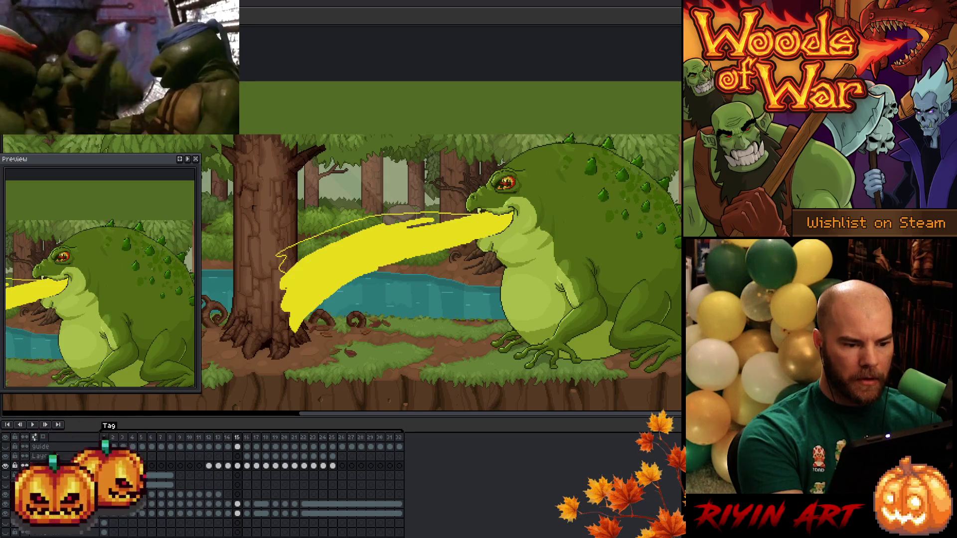
pyautogui.hotkey('ctrl', 'z')
pyautogui.moveTo(477, 214); pyautogui.dragTo(308, 221)
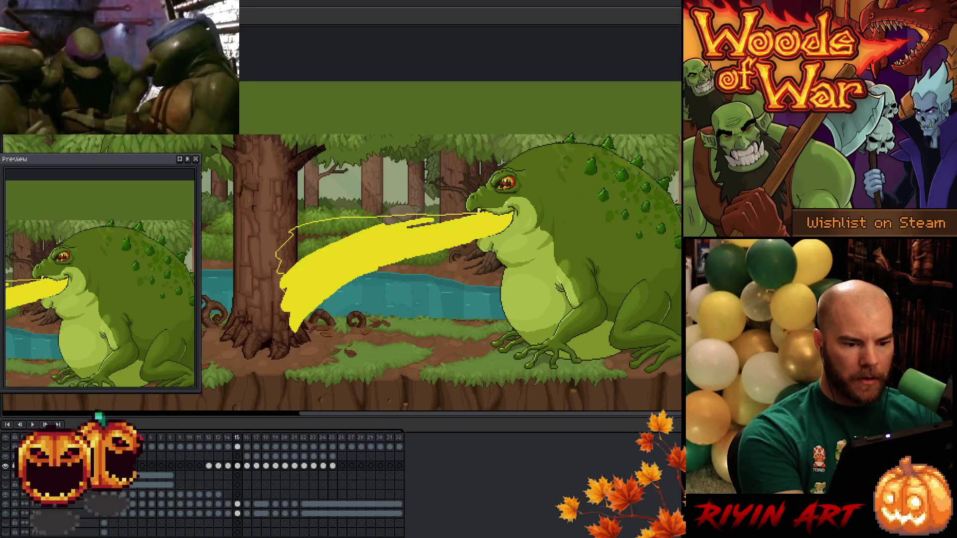
pyautogui.moveTo(278, 272); pyautogui.dragTo(281, 276)
pyautogui.moveTo(389, 244); pyautogui.dragTo(302, 278)
pyautogui.moveTo(272, 346); pyautogui.dragTo(478, 241)
pyautogui.press('Delete')
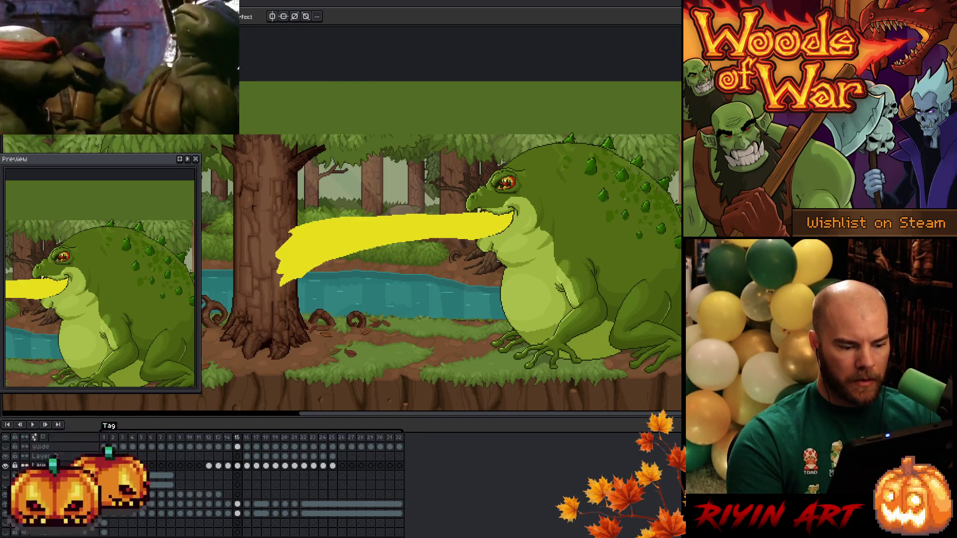
# Play the animation and review it from frame 15.
pyautogui.press('Return')
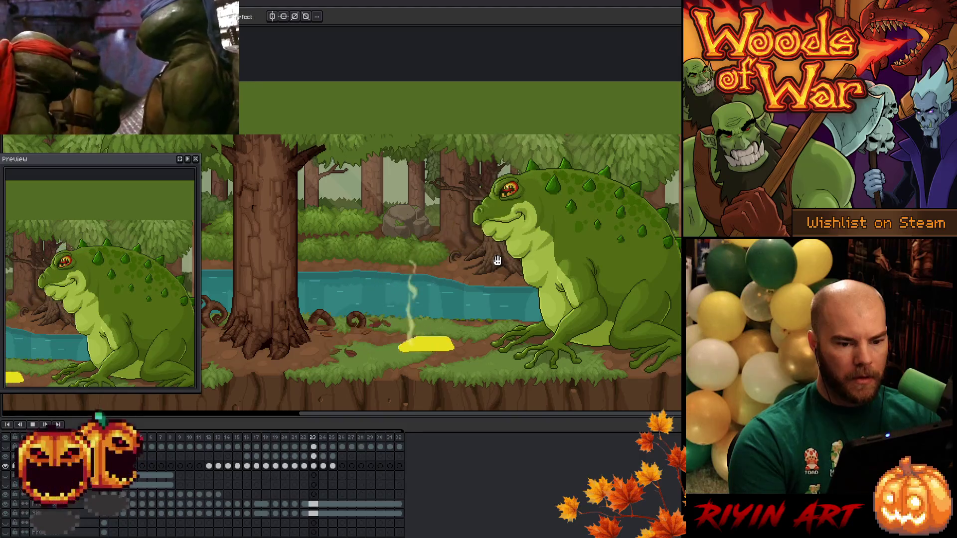
pyautogui.press('Return')
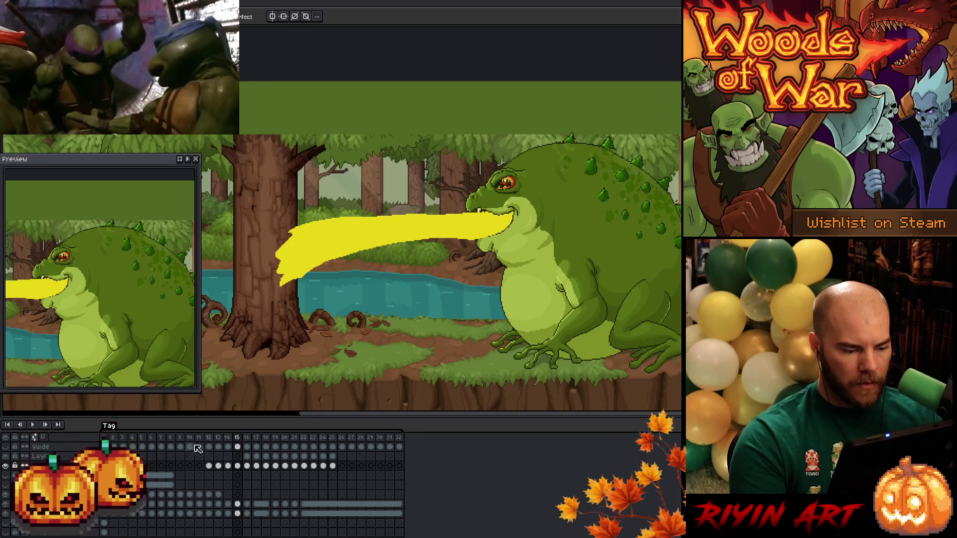
pyautogui.click(238, 439)
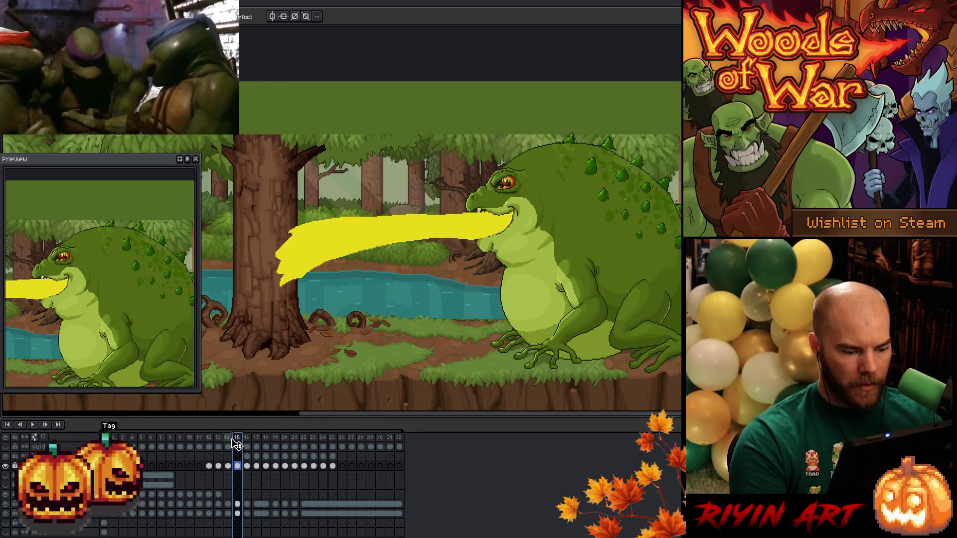
pyautogui.press('Left')
pyautogui.press('Right')
pyautogui.press('Right')
pyautogui.press('Return')
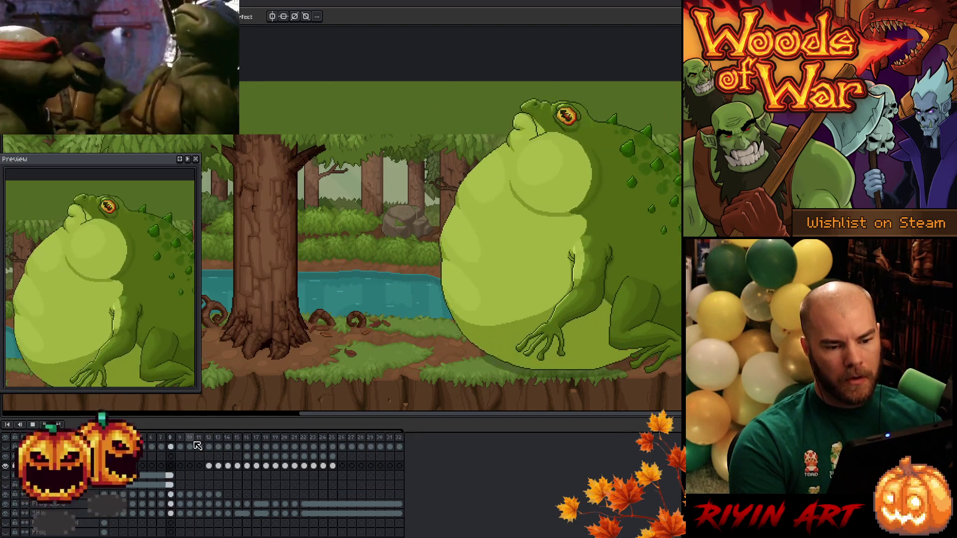
pyautogui.press('Return')
# Step through frames 19–21 to inspect the splash timing.
pyautogui.click(275, 446)
pyautogui.press('Right')
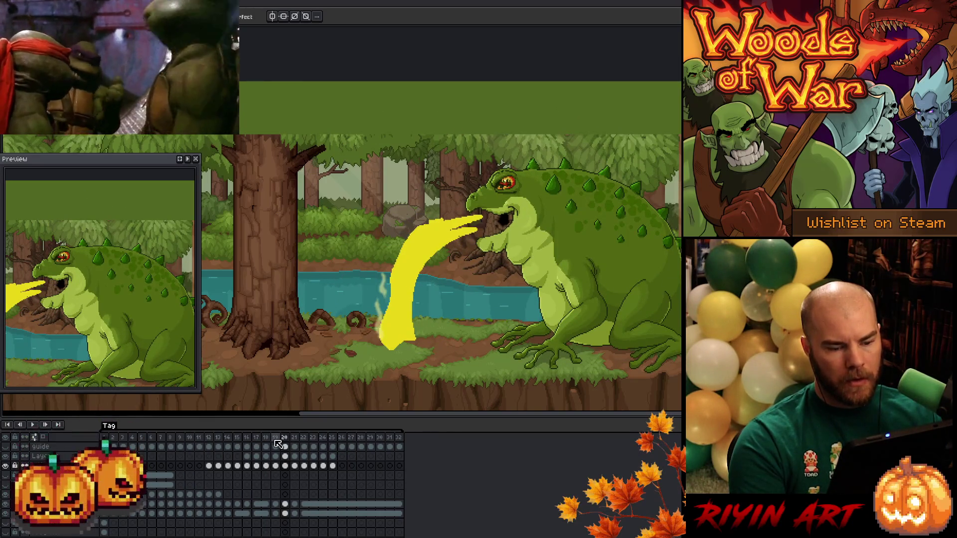
pyautogui.press('Right')
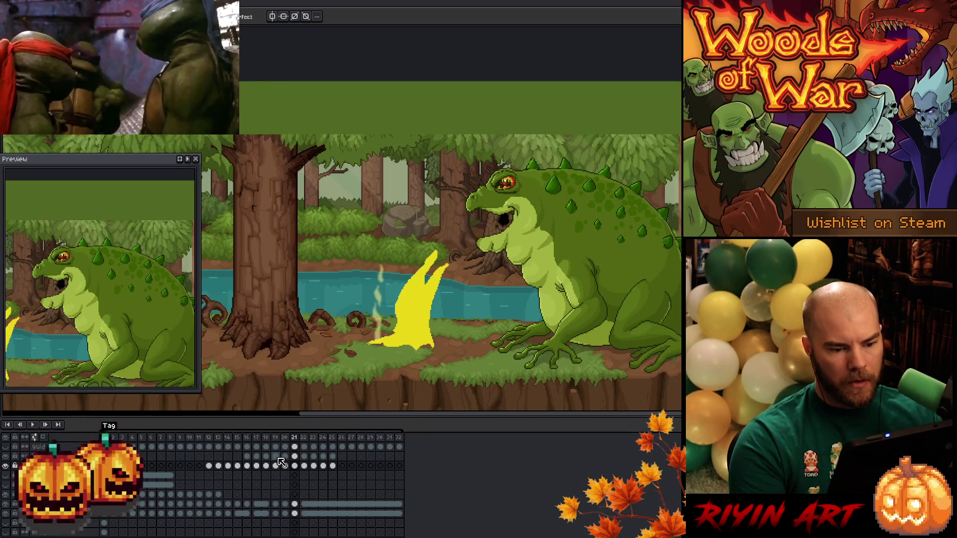
pyautogui.press('Left')
pyautogui.press('Left')
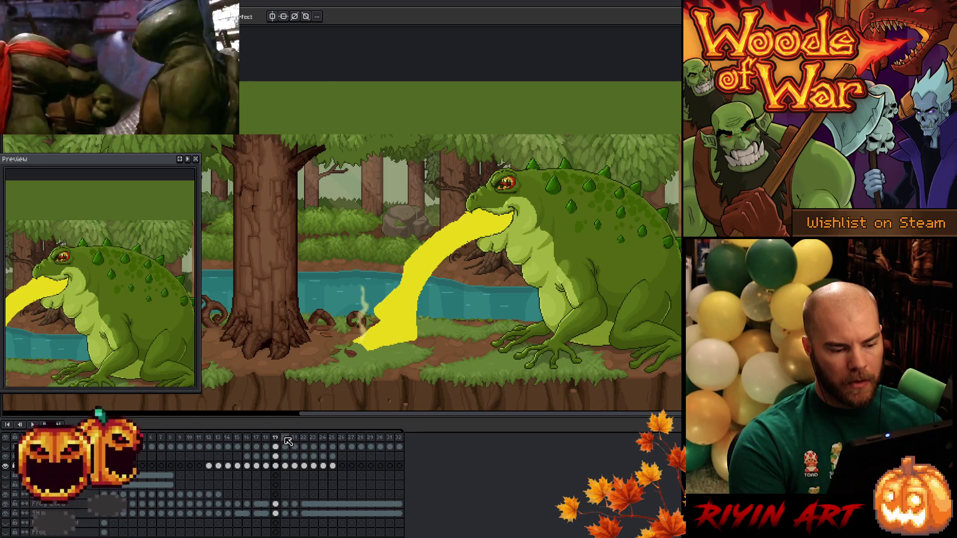
pyautogui.click(285, 438)
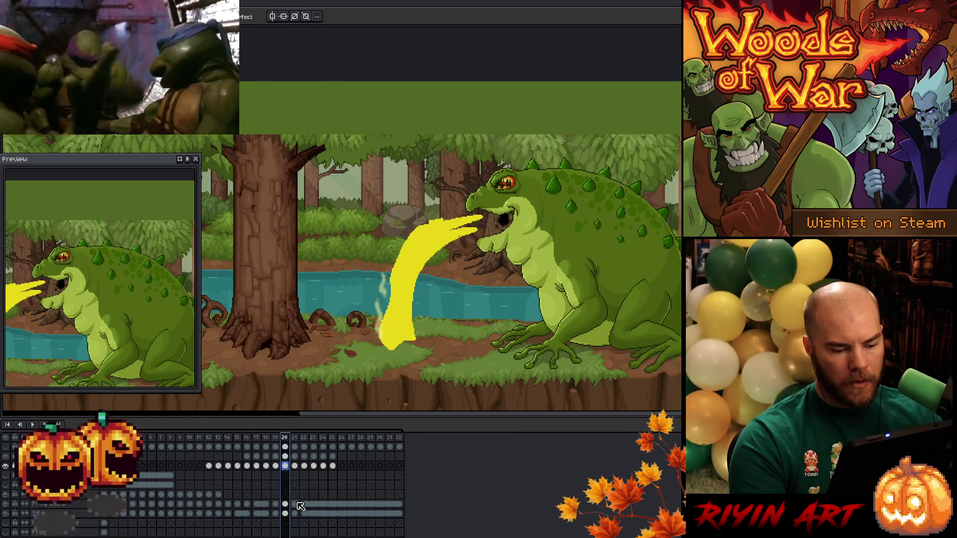
# Move the frame 20–21 cels on both layers to frame 22 and check the splash on frame 21.
pyautogui.click(296, 505)
pyautogui.click(305, 505)
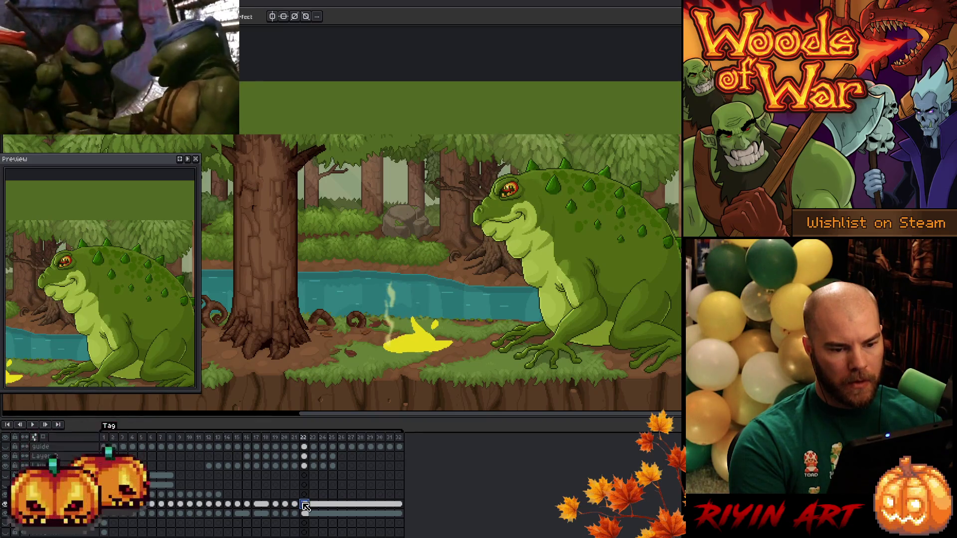
pyautogui.moveTo(284, 504); pyautogui.dragTo(296, 516)
pyautogui.moveTo(296, 515); pyautogui.dragTo(308, 515)
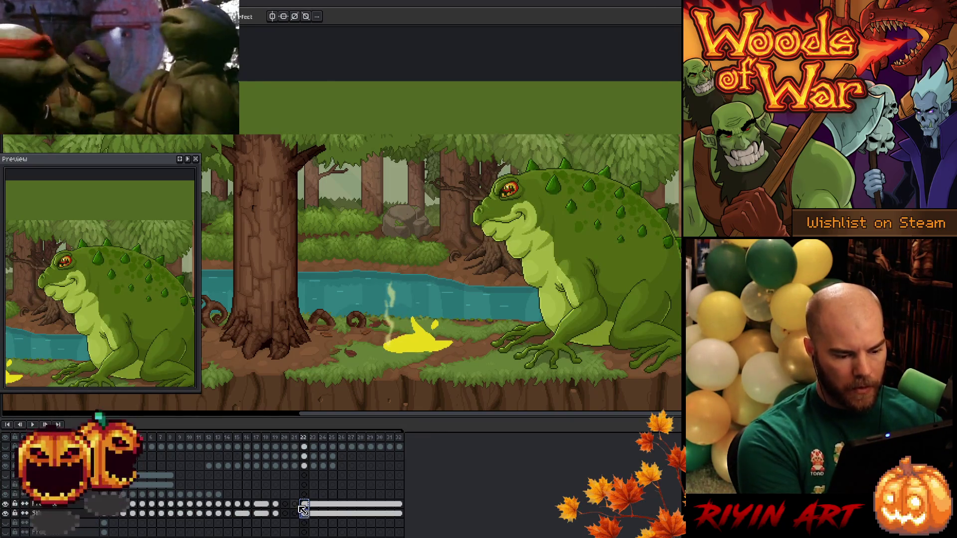
pyautogui.click(294, 504)
pyautogui.click(285, 504)
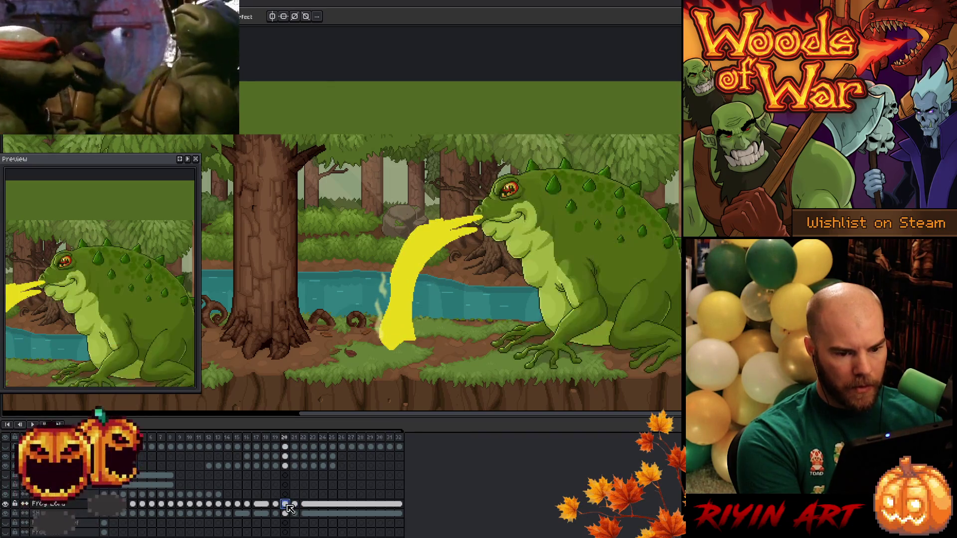
pyautogui.click(259, 435)
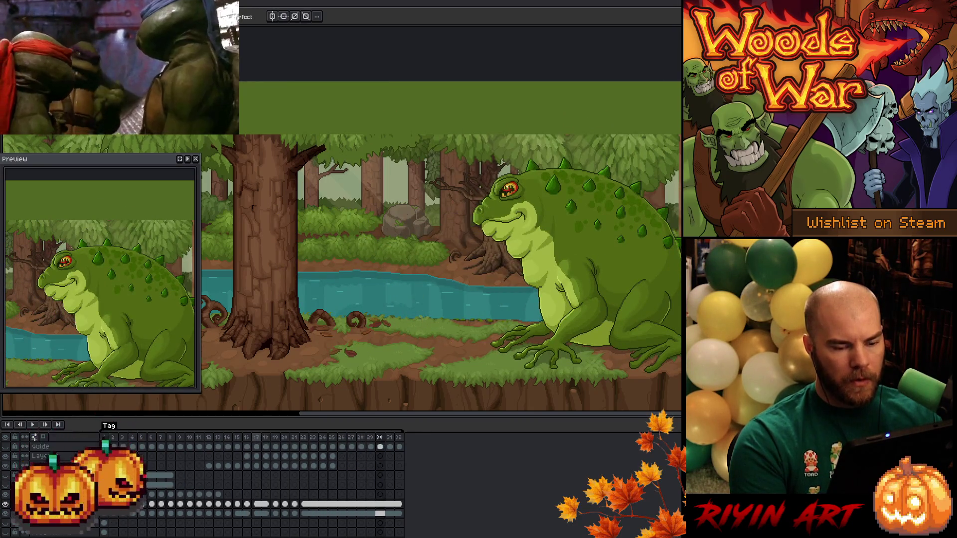
pyautogui.click(294, 438)
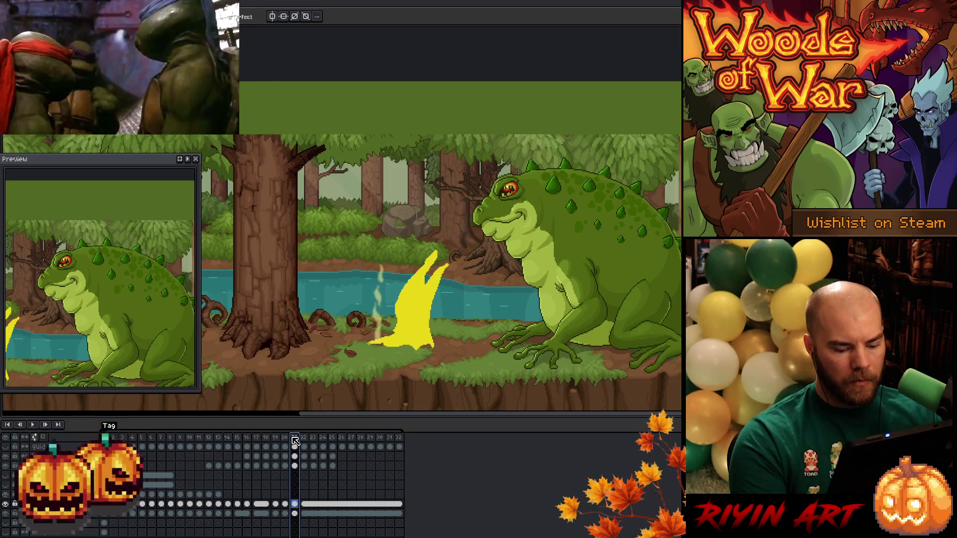
# Turn frame 20's yellow stream into a shorter forked spurt on its layer.
pyautogui.press('Left')
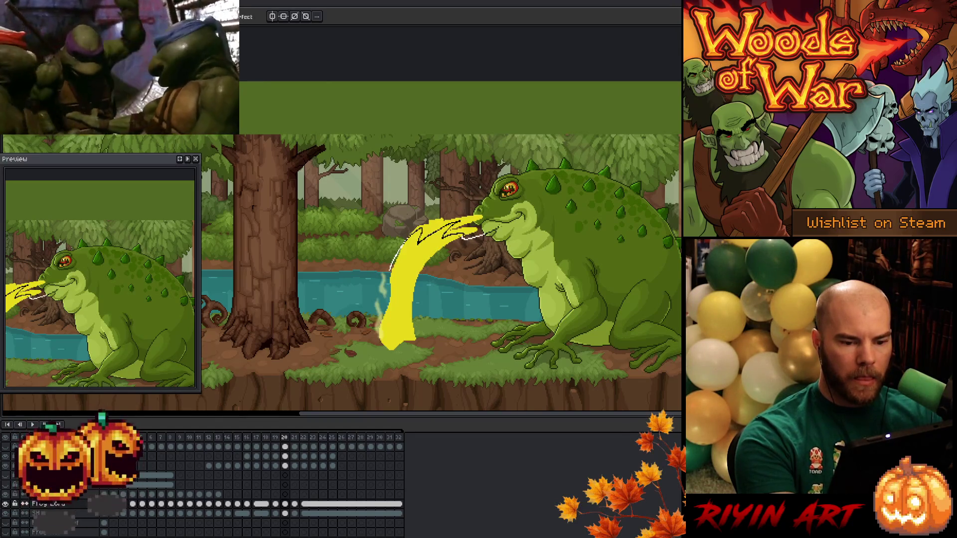
pyautogui.click(254, 482)
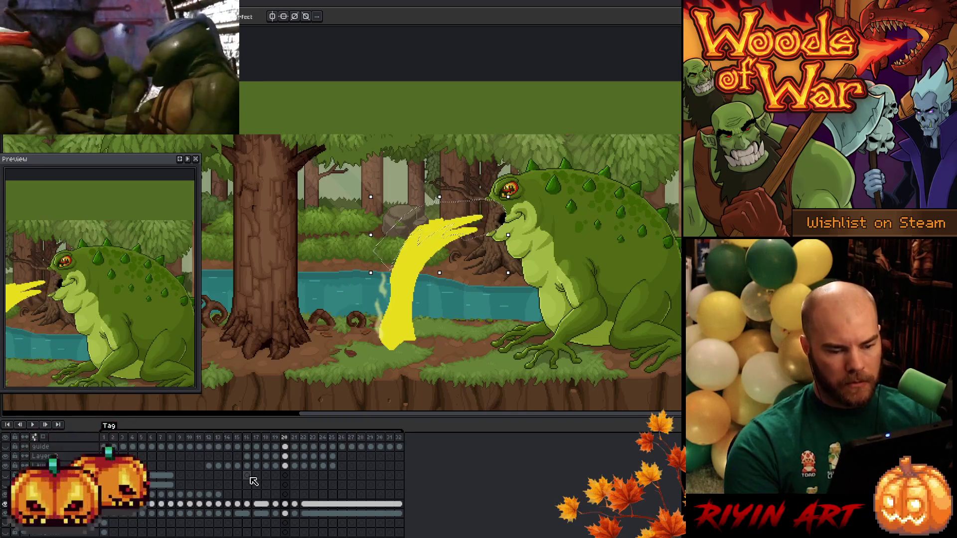
pyautogui.click(284, 465)
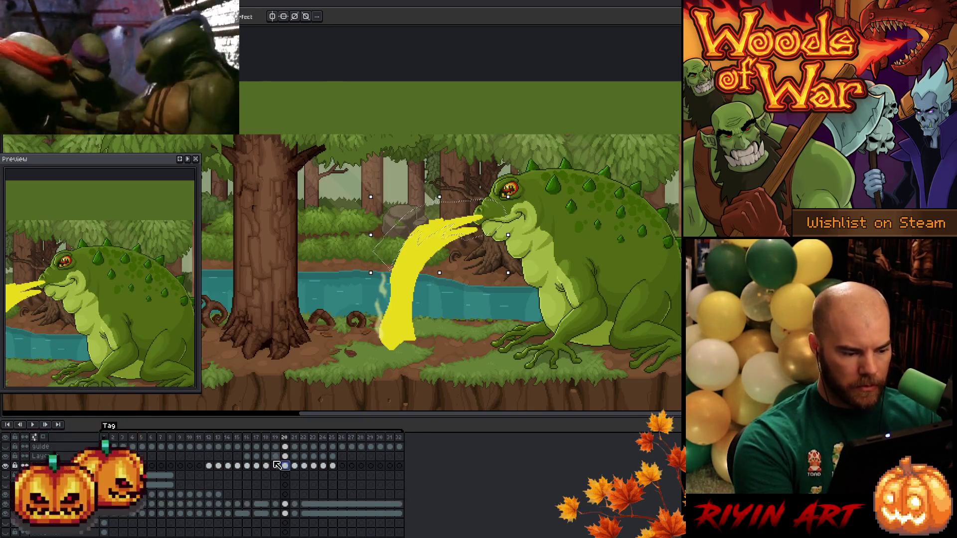
pyautogui.hotkey('ctrl', 'z')
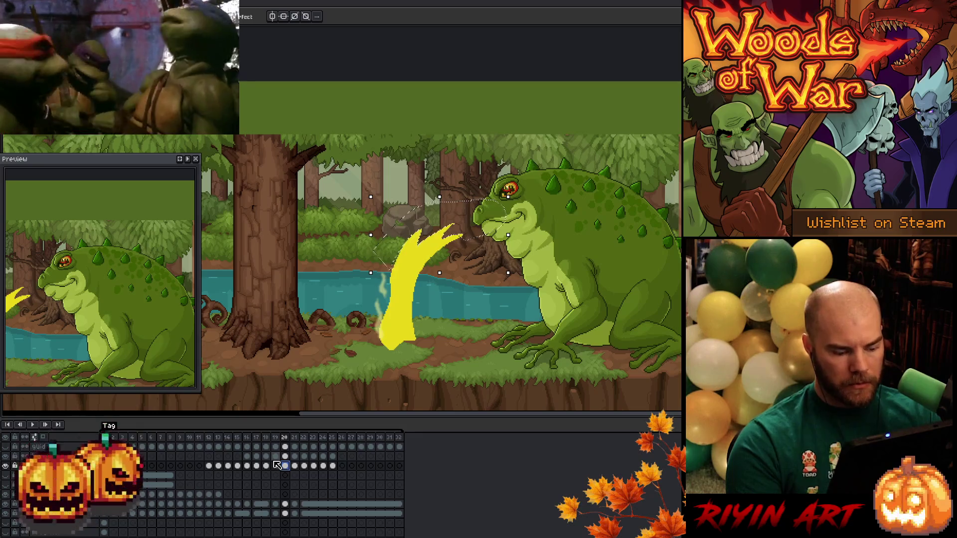
# Play the animation from frame 19 to review the stream through frame 27.
pyautogui.click(277, 465)
pyautogui.press('Return')
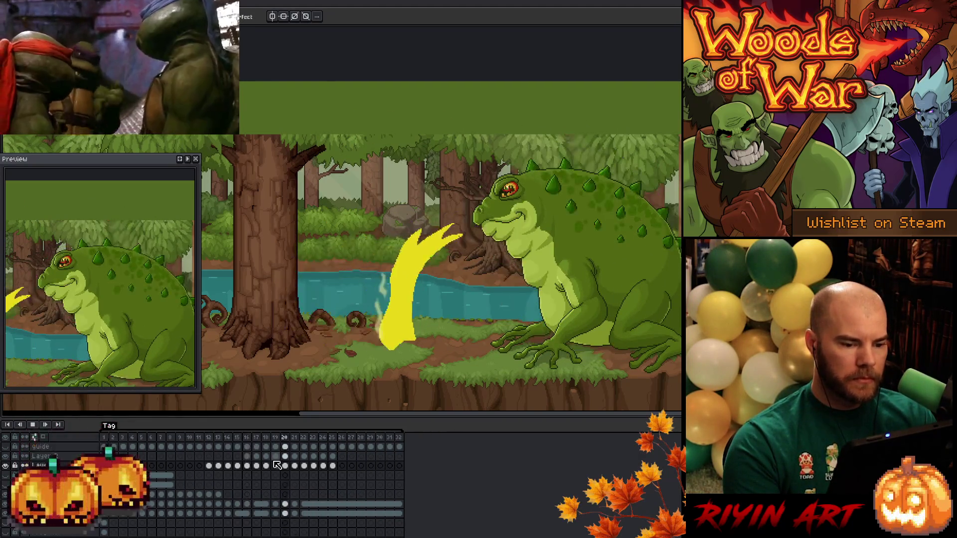
pyautogui.press('Return')
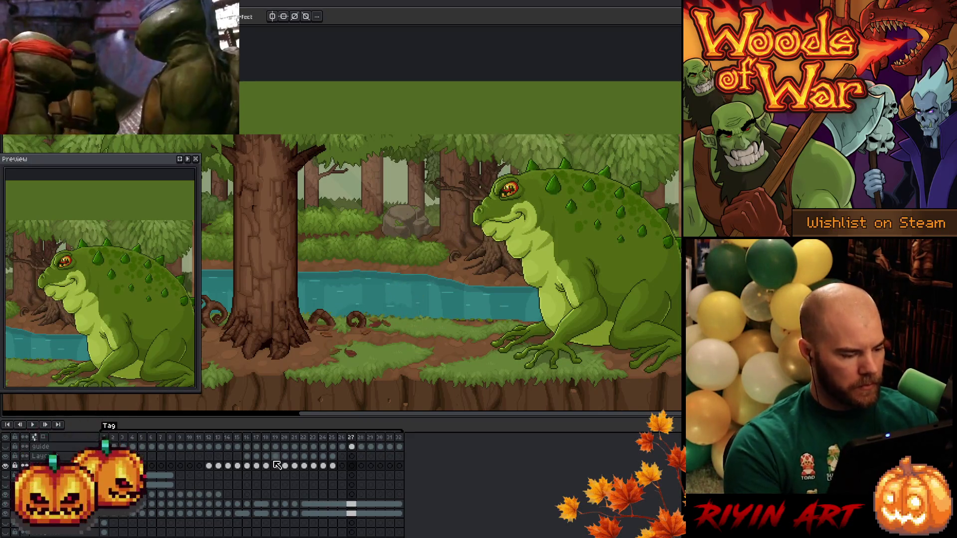
pyautogui.press('Down')
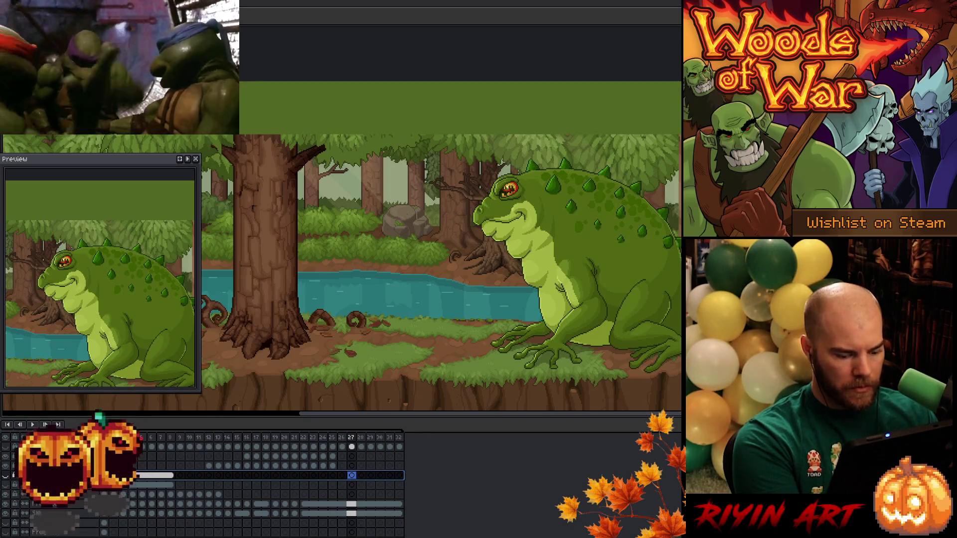
# On a new layer at frame 13, outline and fill a solid yellow rounded curl against the trunk.
pyautogui.hotkey('shift', 'n')
pyautogui.click(211, 476)
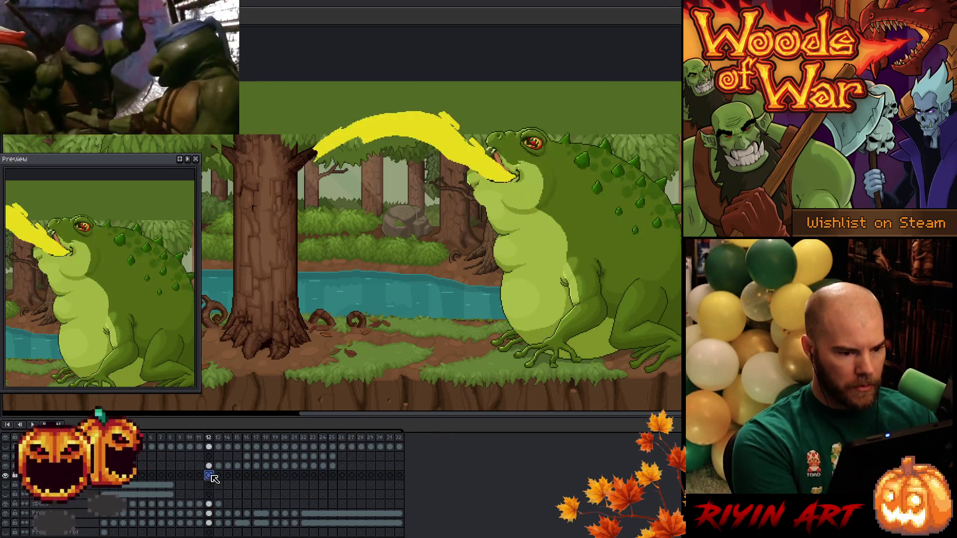
pyautogui.press('Right')
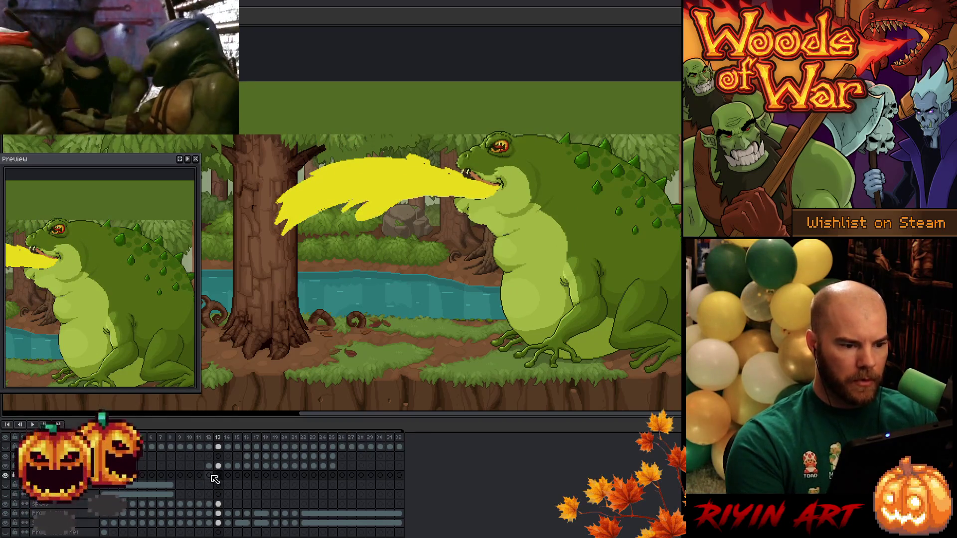
pyautogui.click(219, 475)
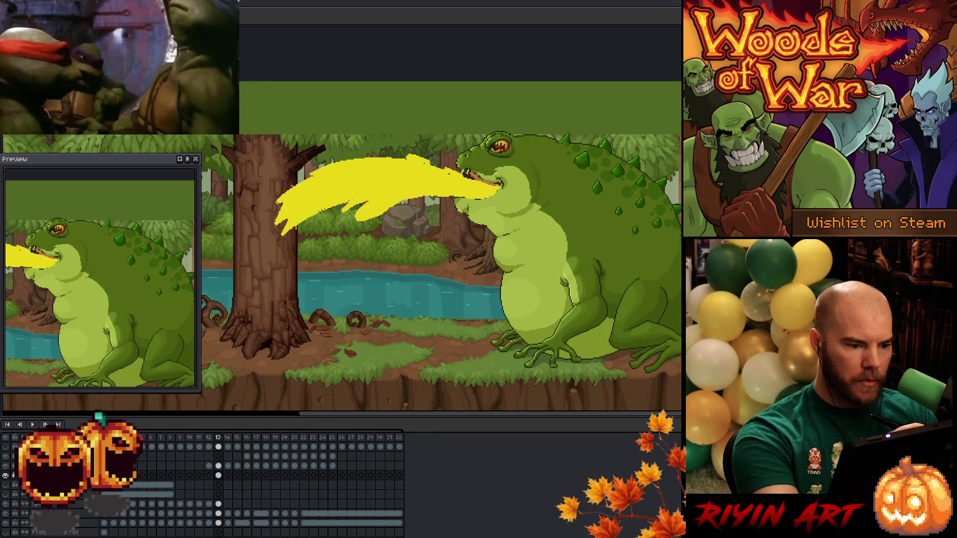
pyautogui.hotkey('ctrl', 'z')
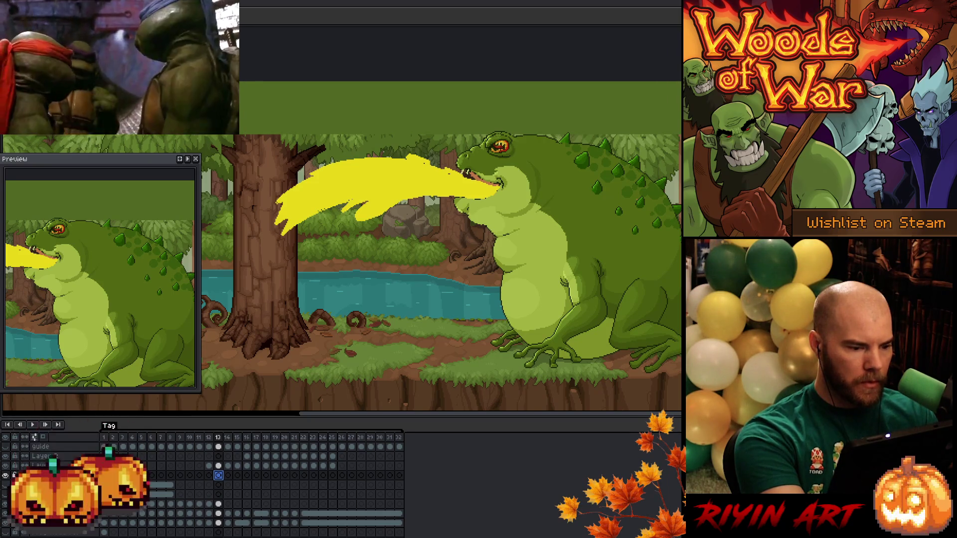
pyautogui.moveTo(295, 186)
pyautogui.mouseDown()
pyautogui.moveTo(277, 214)
pyautogui.moveTo(288, 252)
pyautogui.mouseUp()
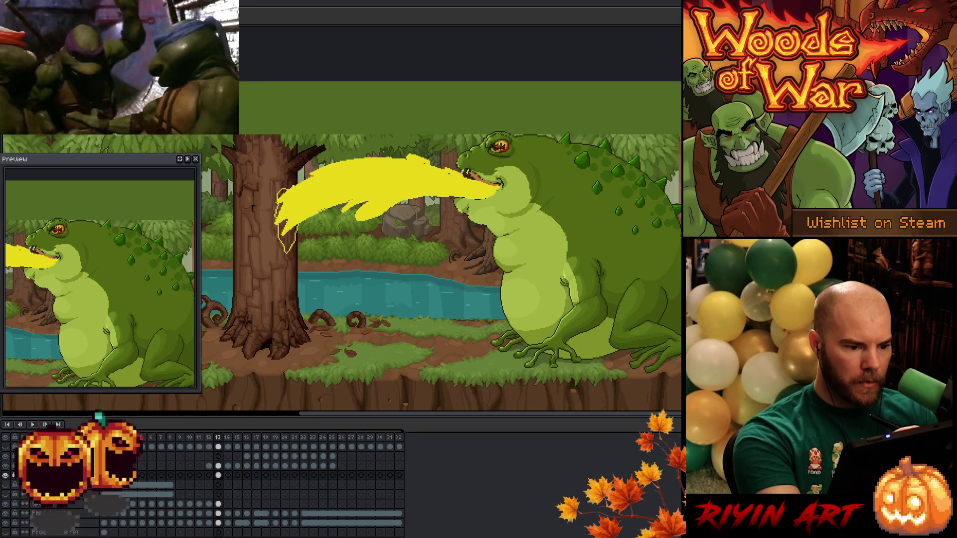
pyautogui.click(286, 227)
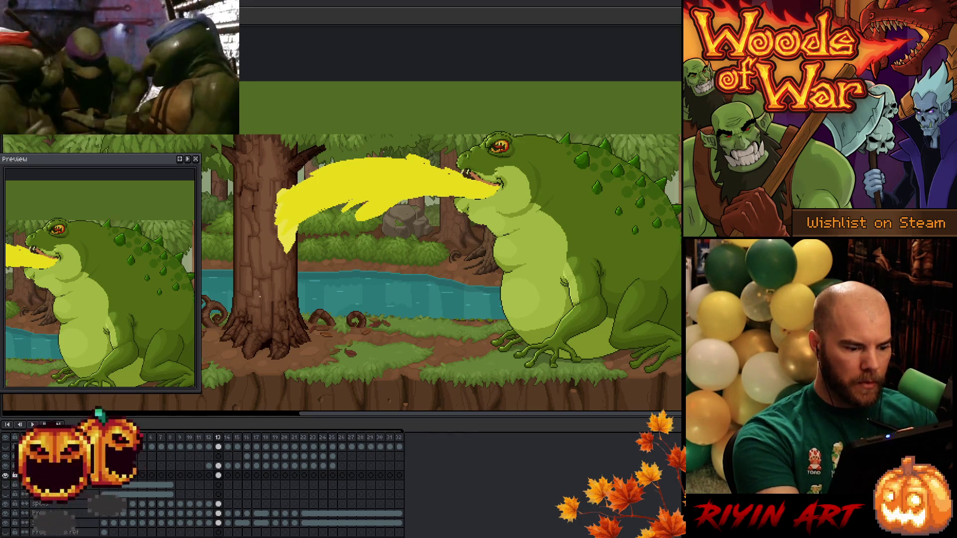
pyautogui.click(227, 475)
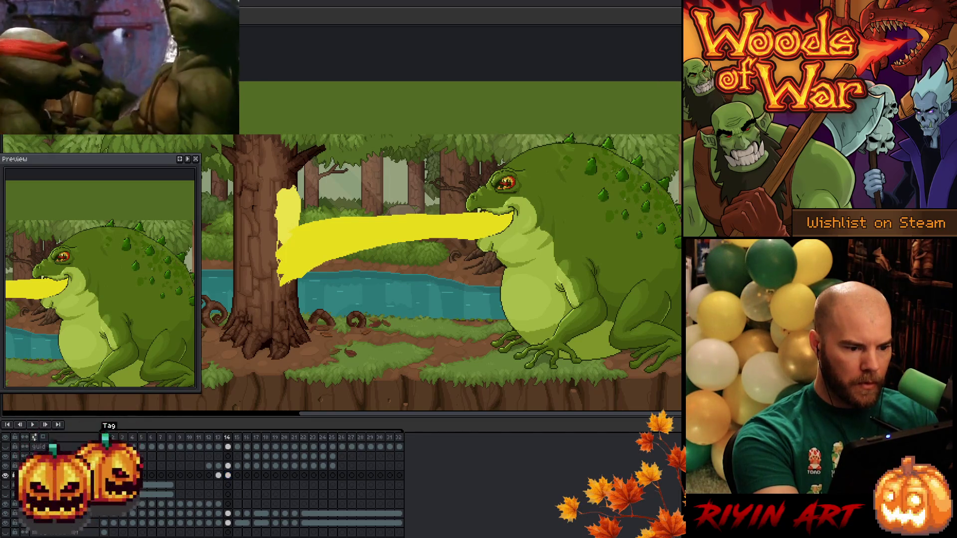
# Paint the yellow streak down the trunk on frames 14–18, ending in a curve at the base.
pyautogui.click(228, 475)
pyautogui.click(237, 475)
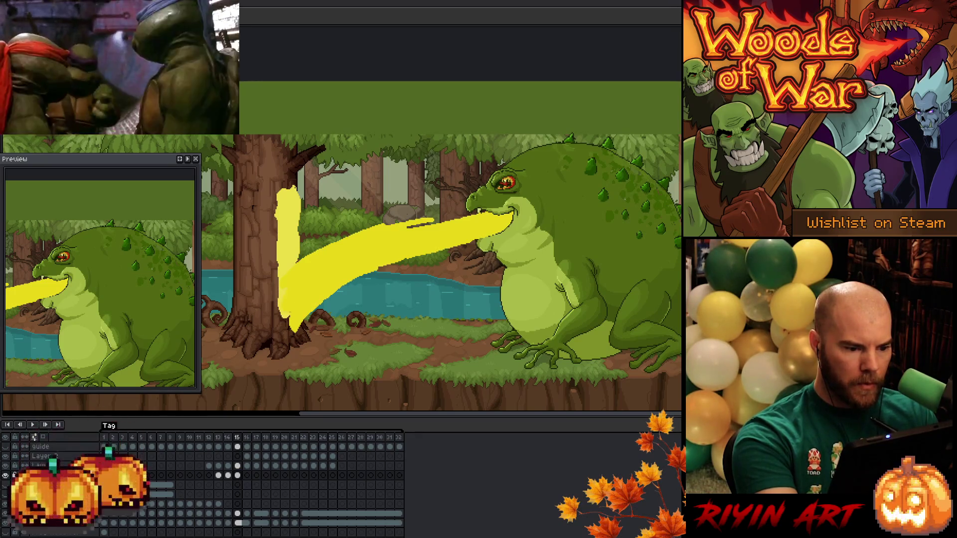
pyautogui.click(246, 475)
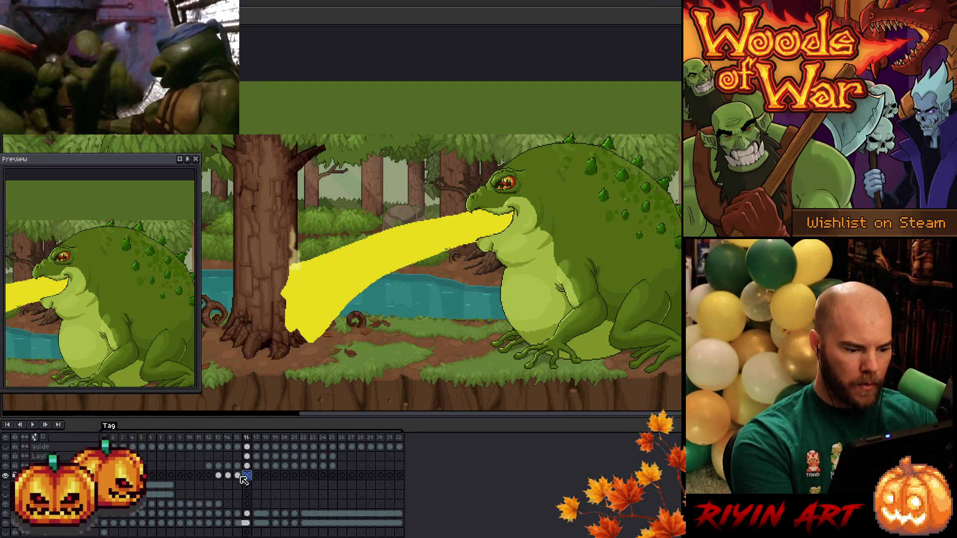
pyautogui.press('.')
pyautogui.press(',')
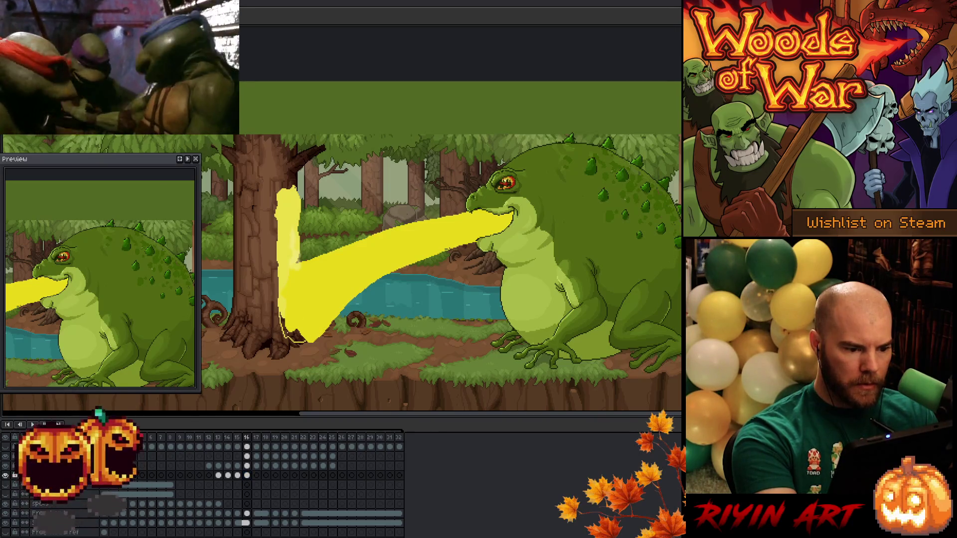
pyautogui.click(256, 476)
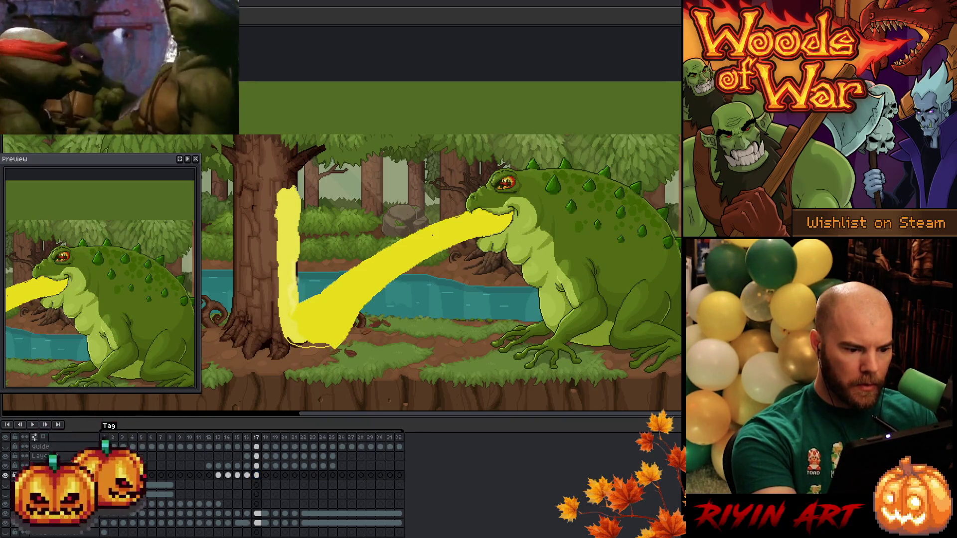
pyautogui.click(266, 476)
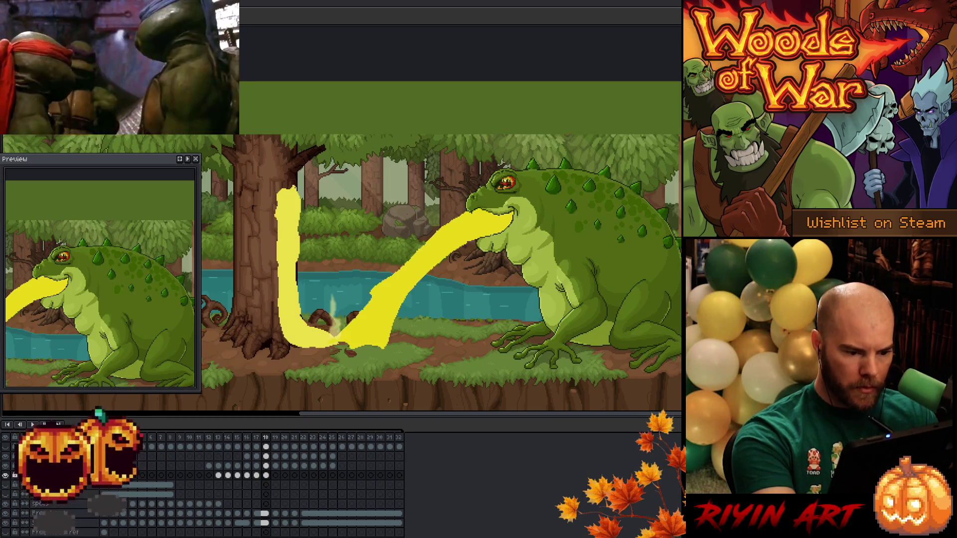
# Fill the stream's bottom and puddle outlines solid yellow on frames 19 and 20.
pyautogui.moveTo(356, 352); pyautogui.dragTo(324, 350)
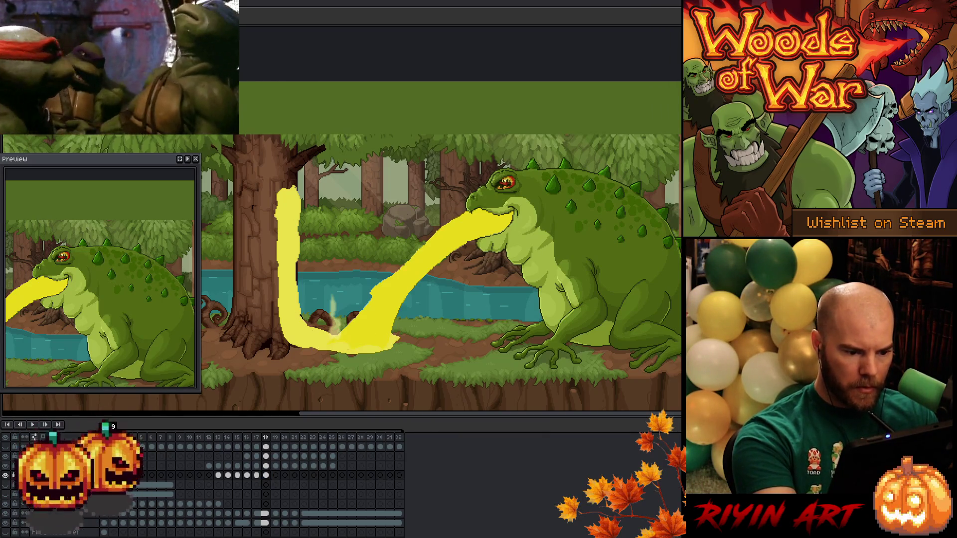
pyautogui.click(275, 476)
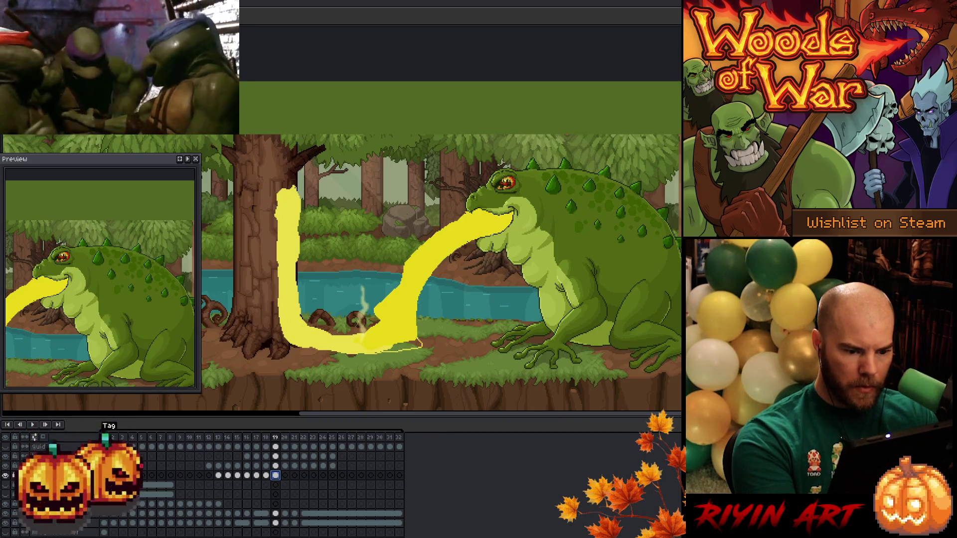
pyautogui.moveTo(421, 346); pyautogui.dragTo(420, 346)
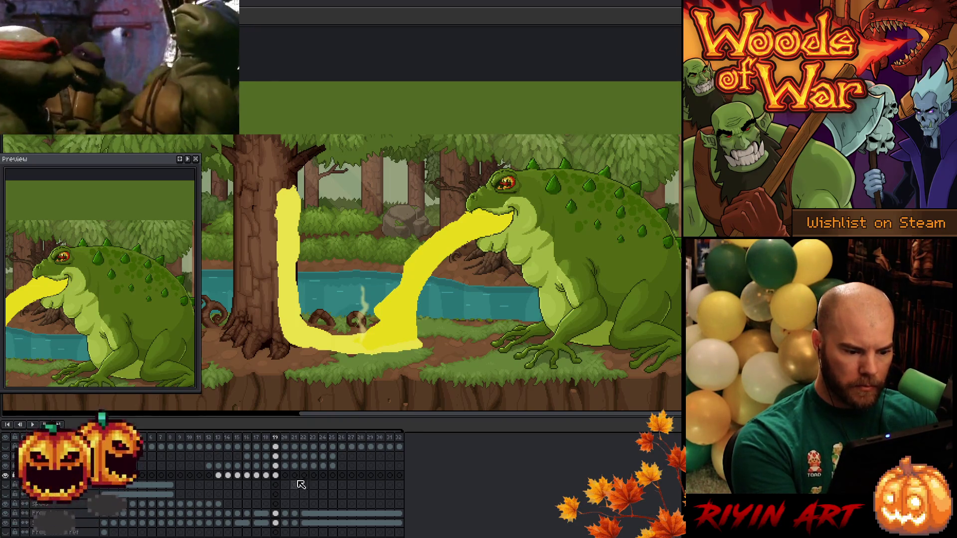
pyautogui.click(276, 475)
pyautogui.click(286, 475)
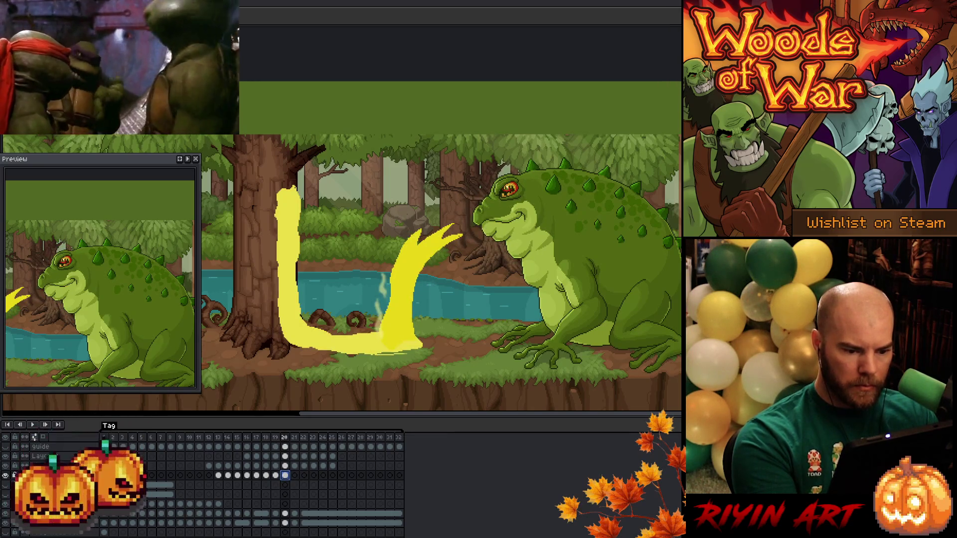
pyautogui.press('f')
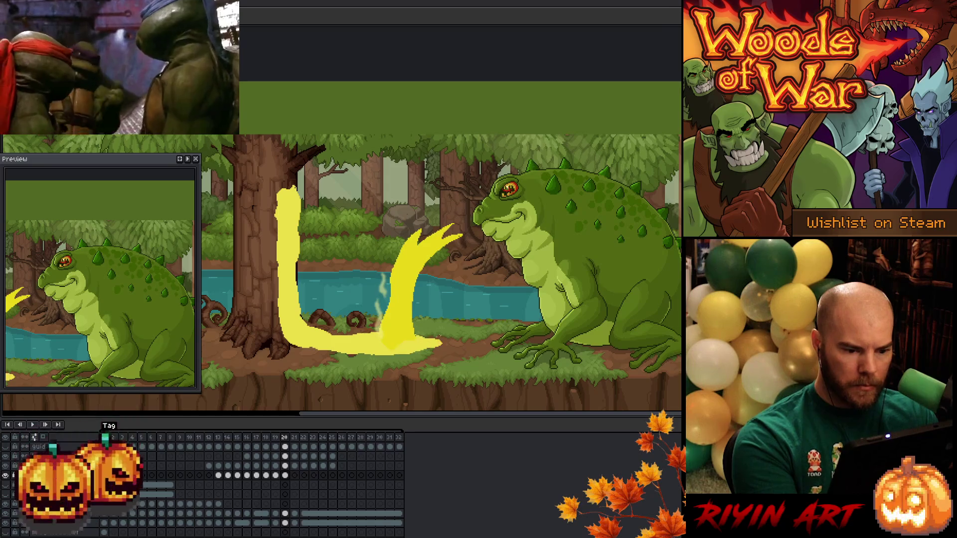
# Paste the tapering yellow stream down the trunk and along the ground into frame 22.
pyautogui.click(295, 475)
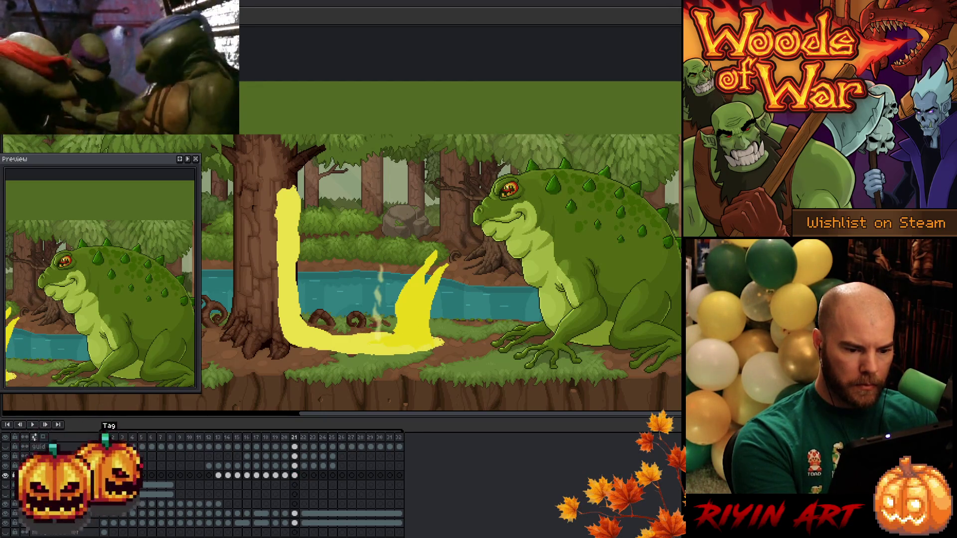
pyautogui.click(305, 476)
pyautogui.hotkey('ctrl', 'v')
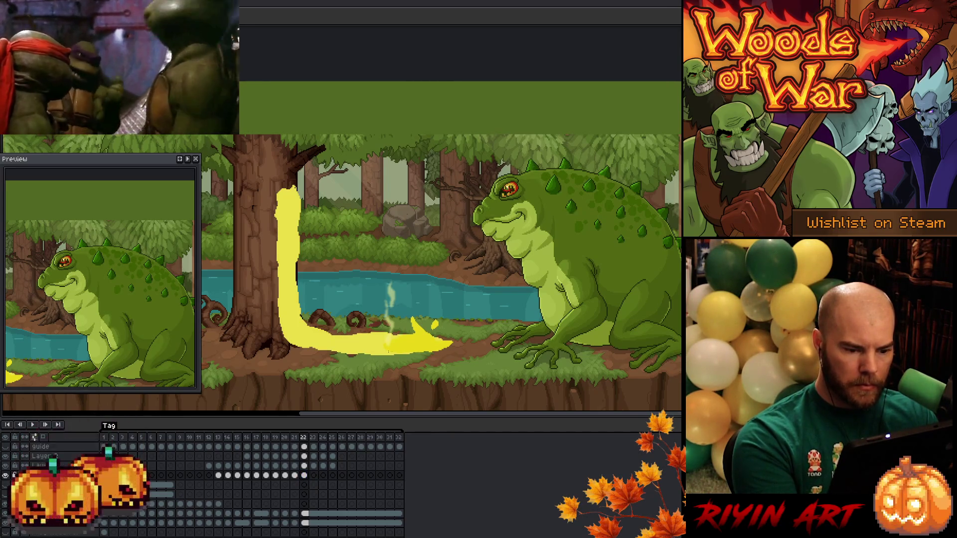
# On frame 22, outline the stream's lower edge and tip and fill it solid yellow.
pyautogui.moveTo(389, 356)
pyautogui.mouseDown()
pyautogui.moveTo(461, 349)
pyautogui.moveTo(456, 341)
pyautogui.mouseUp()
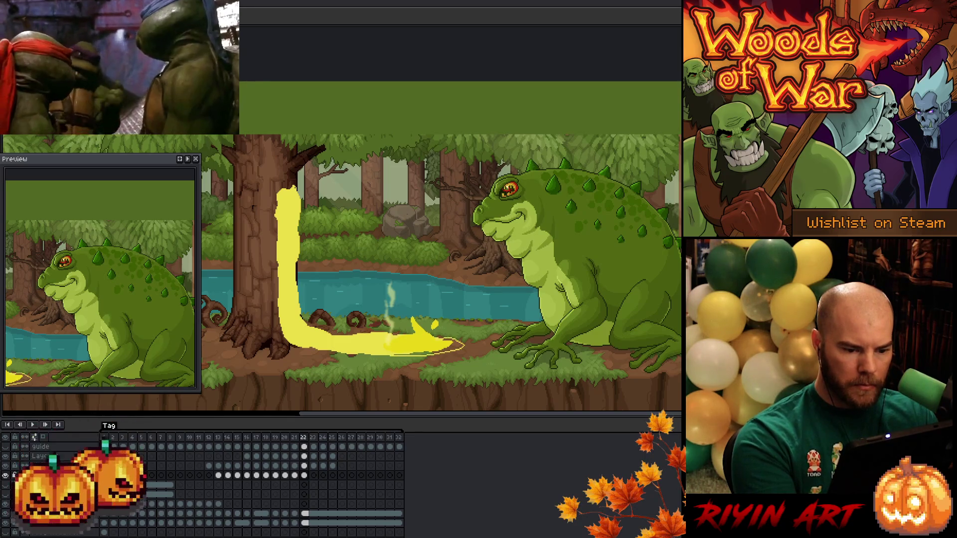
pyautogui.click(304, 476)
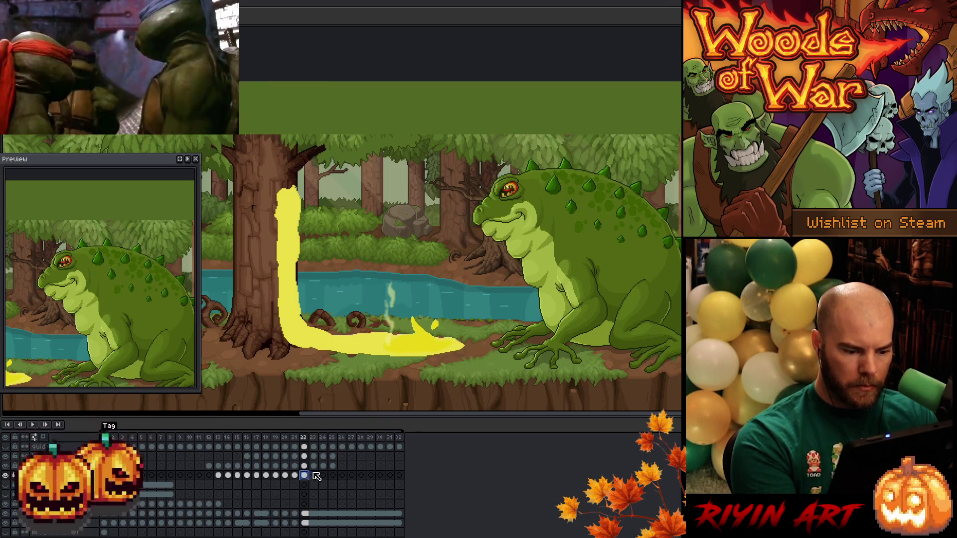
pyautogui.click(314, 475)
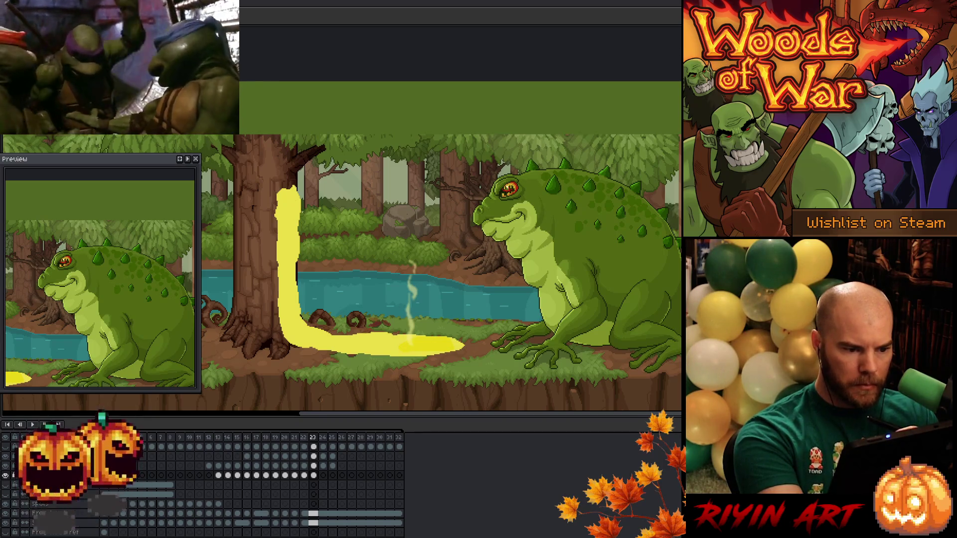
# Paste the large yellow stream into frames 24 and 25.
pyautogui.click(324, 476)
pyautogui.hotkey('ctrl', 'v')
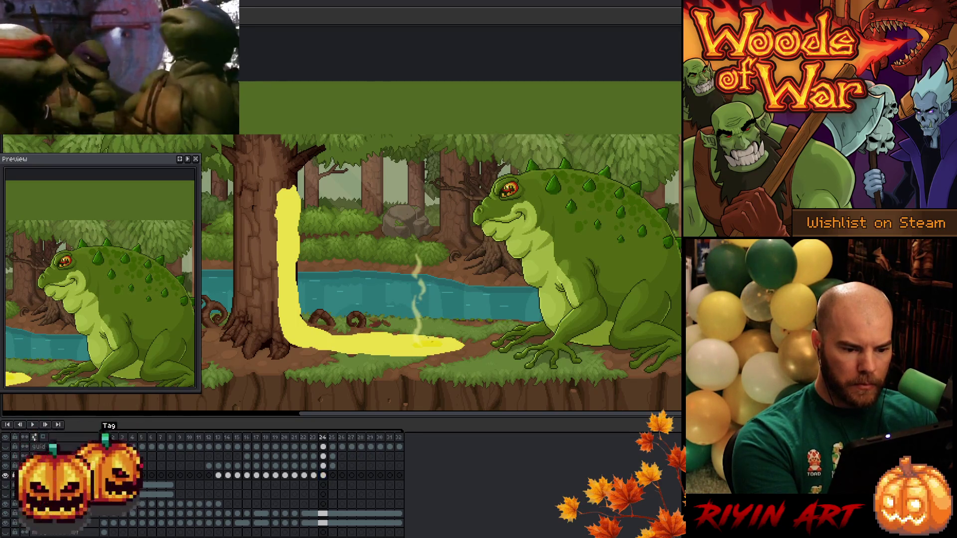
pyautogui.click(333, 477)
pyautogui.hotkey('ctrl', 'v')
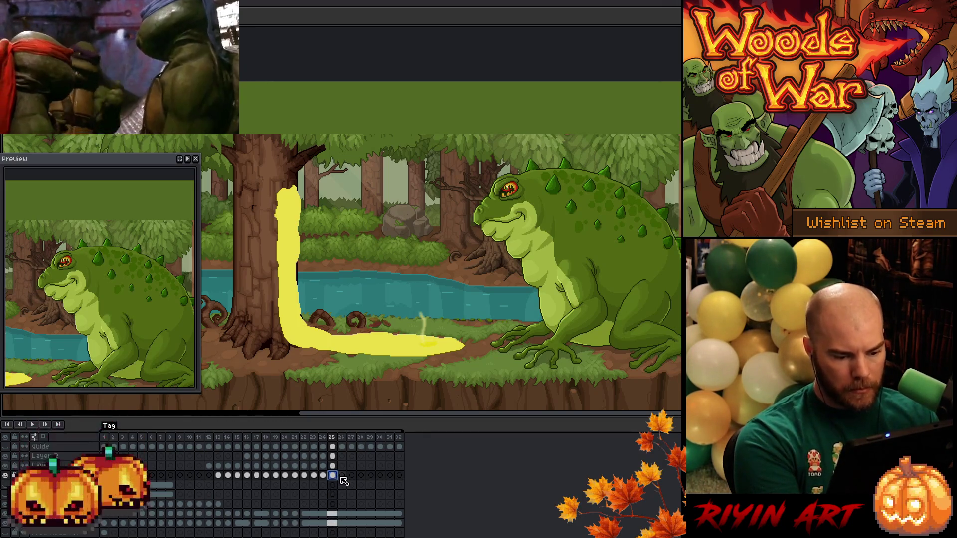
# Select the stream cels in frames 25–29 and link them together.
pyautogui.moveTo(339, 479); pyautogui.dragTo(377, 479)
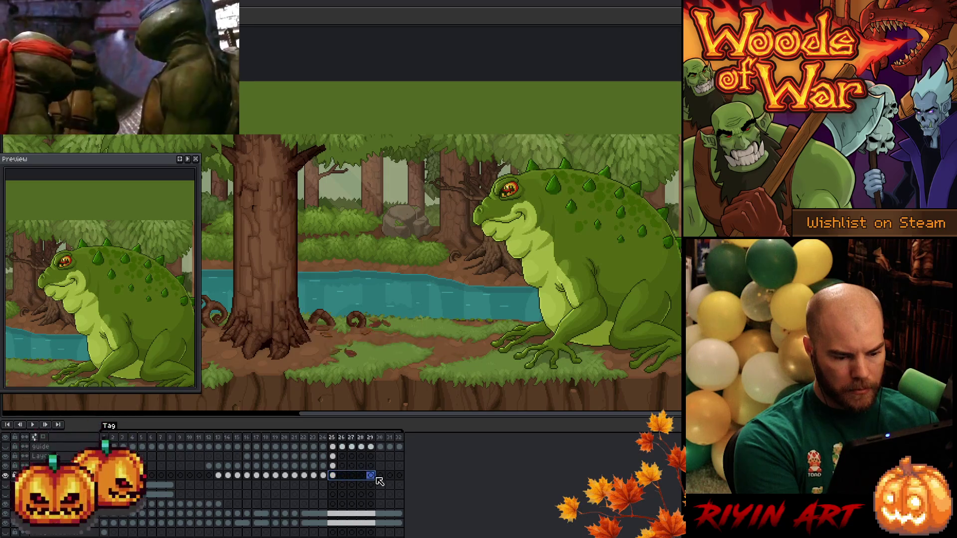
pyautogui.rightClick(378, 480)
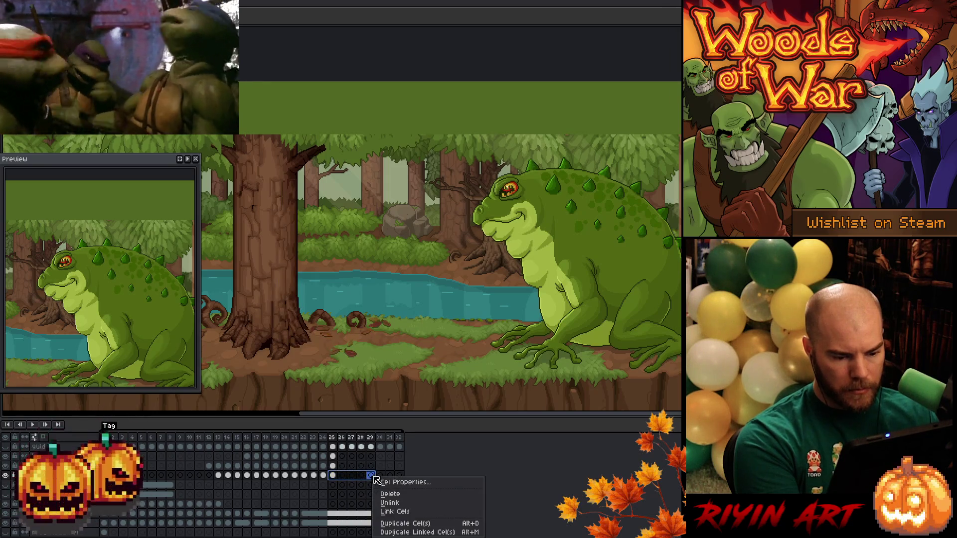
pyautogui.click(382, 512)
pyautogui.moveTo(371, 476); pyautogui.dragTo(365, 479)
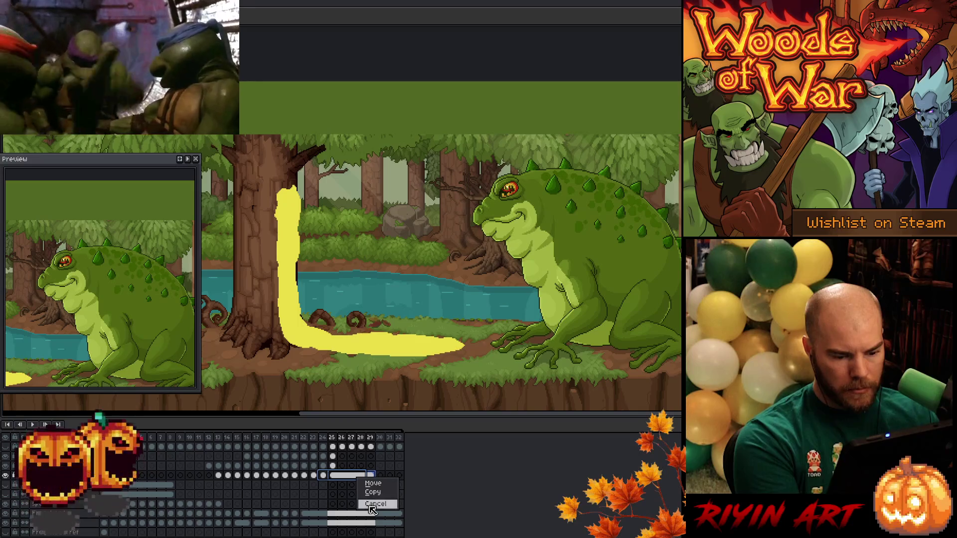
pyautogui.click(373, 504)
pyautogui.click(352, 477)
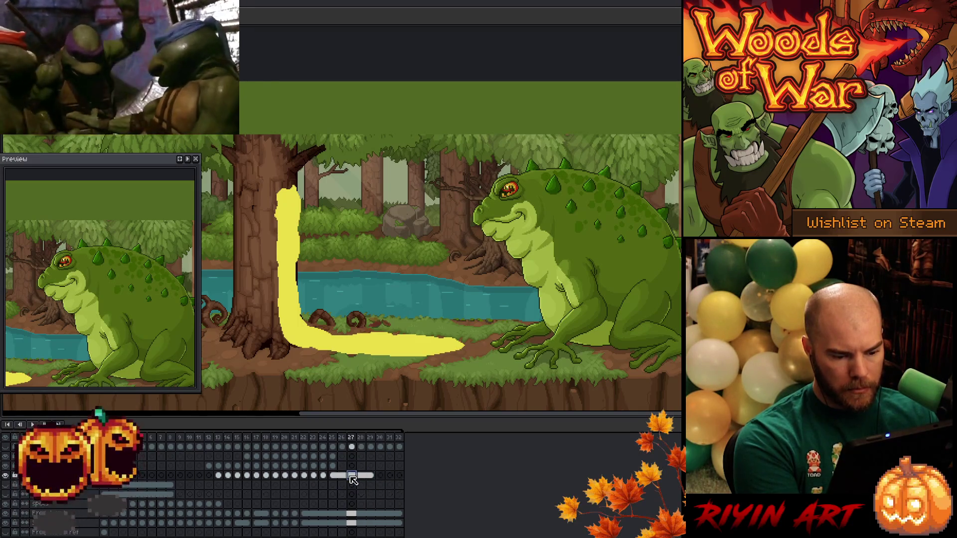
pyautogui.rightClick(352, 478)
pyautogui.press('Escape')
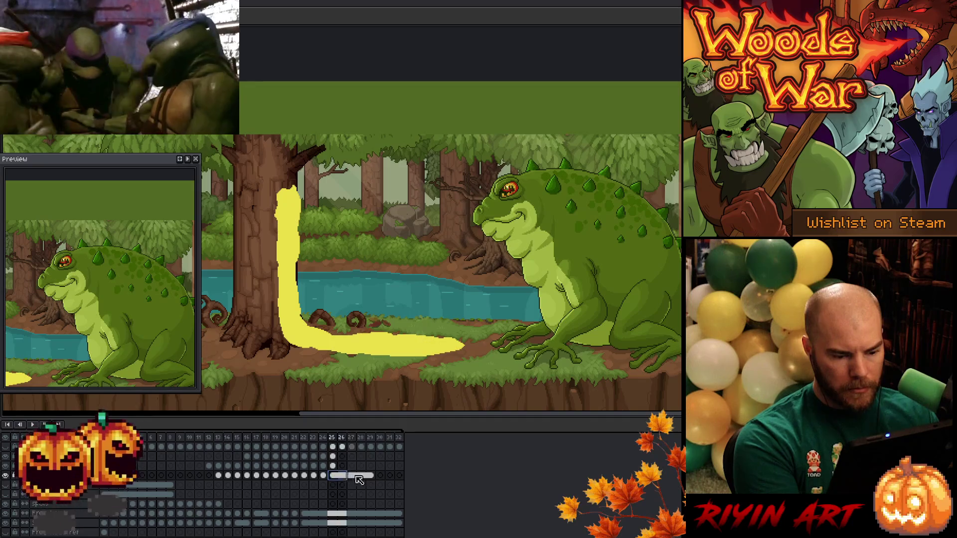
# Reselect cels 25–29 and unlink them so each frame holds an independent copy.
pyautogui.moveTo(332, 476); pyautogui.dragTo(371, 476)
pyautogui.rightClick(372, 477)
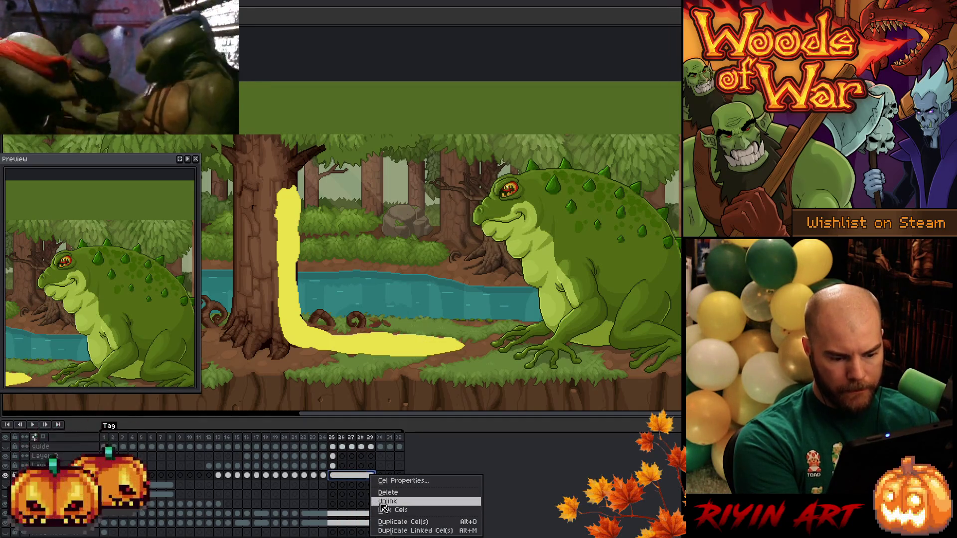
pyautogui.click(383, 502)
pyautogui.click(342, 476)
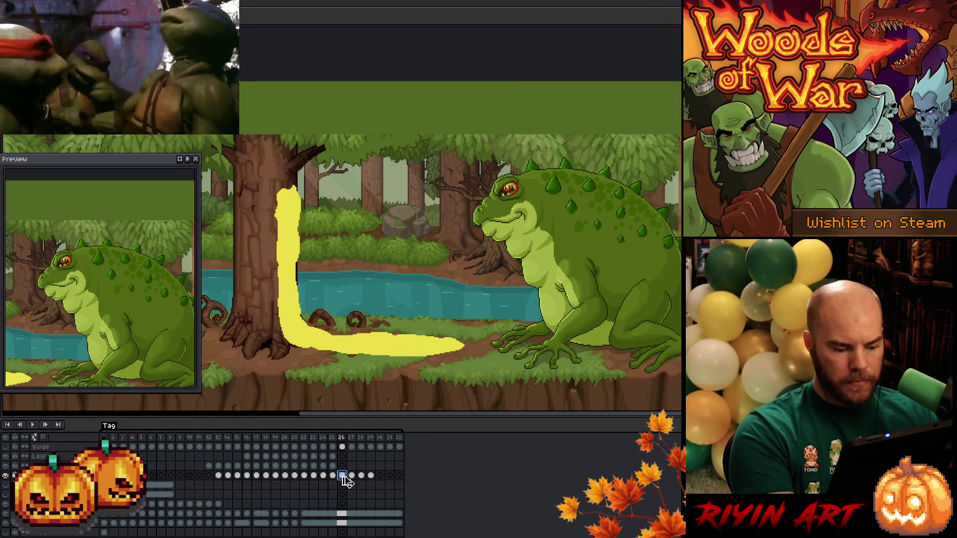
pyautogui.hotkey('ctrl', 'u')
# Fade the stream on frames 26 and 27, lowering alpha to about -28 and -43.
pyautogui.click(325, 482)
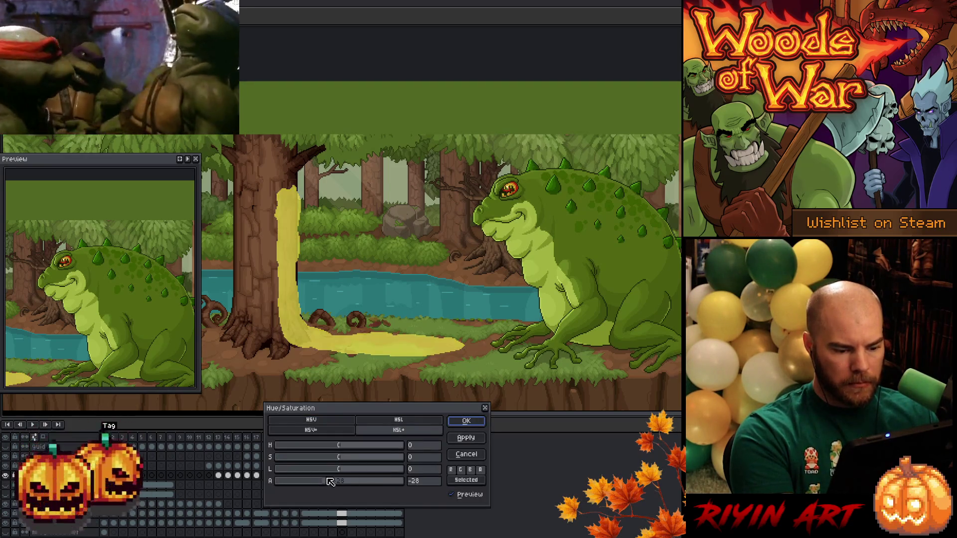
pyautogui.click(466, 421)
pyautogui.click(353, 476)
pyautogui.hotkey('ctrl', 'u')
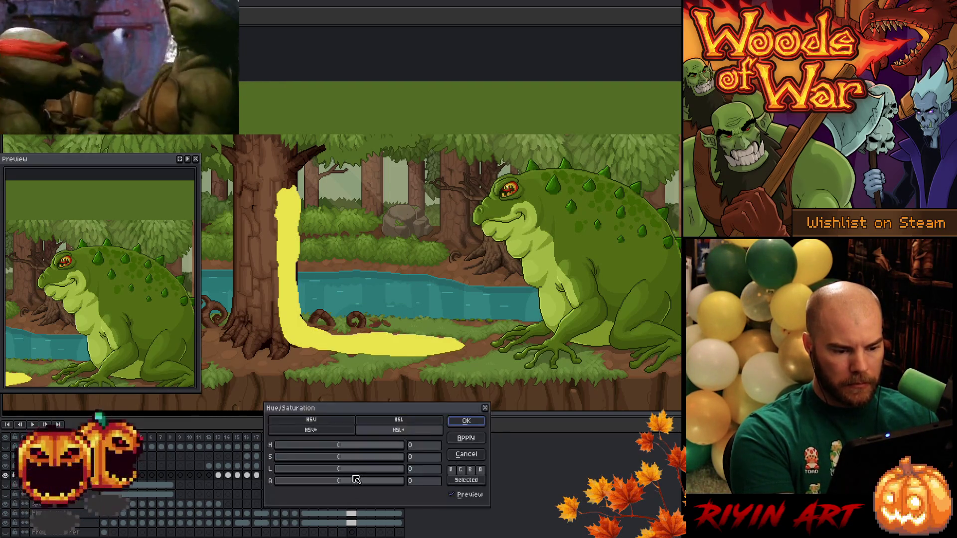
pyautogui.moveTo(336, 481); pyautogui.dragTo(313, 483)
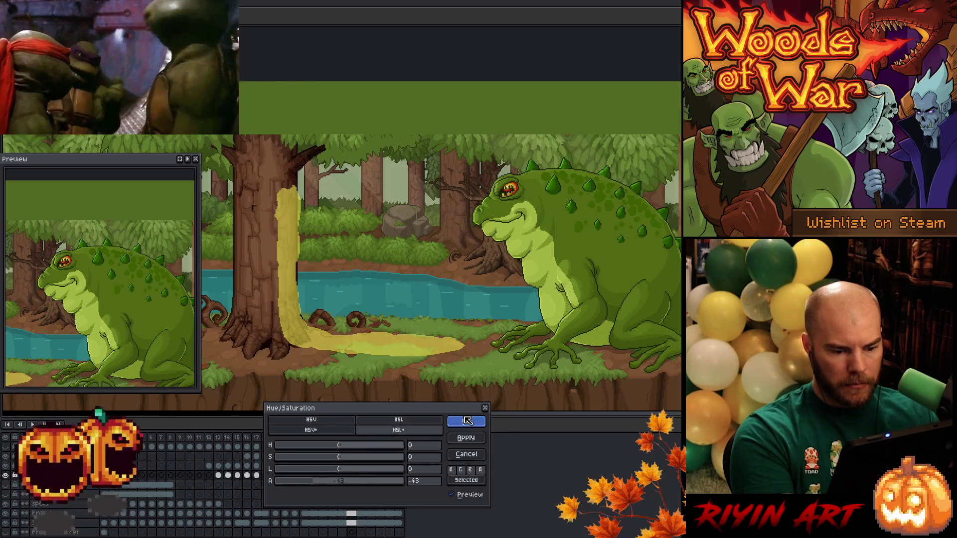
pyautogui.click(466, 422)
# Lower the stream's alpha further to -66 on frame 28 and -88 on frame 29.
pyautogui.click(361, 476)
pyautogui.hotkey('ctrl', 'u')
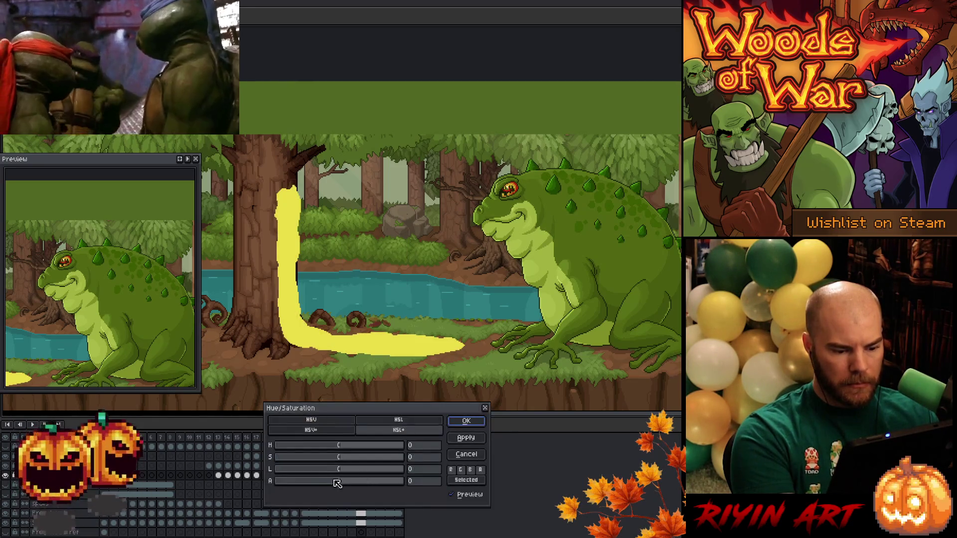
pyautogui.moveTo(337, 481); pyautogui.dragTo(302, 486)
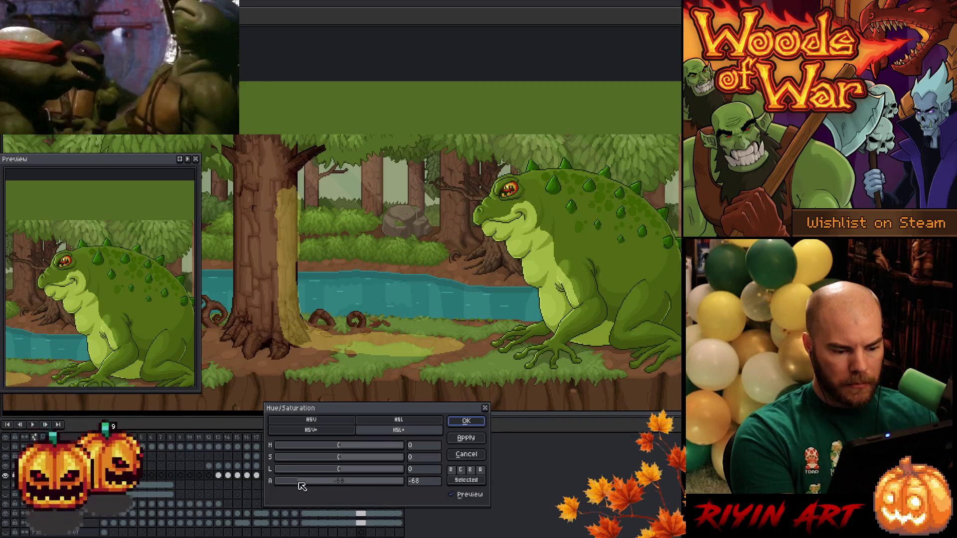
pyautogui.click(466, 421)
pyautogui.click(370, 476)
pyautogui.hotkey('ctrl', 'u')
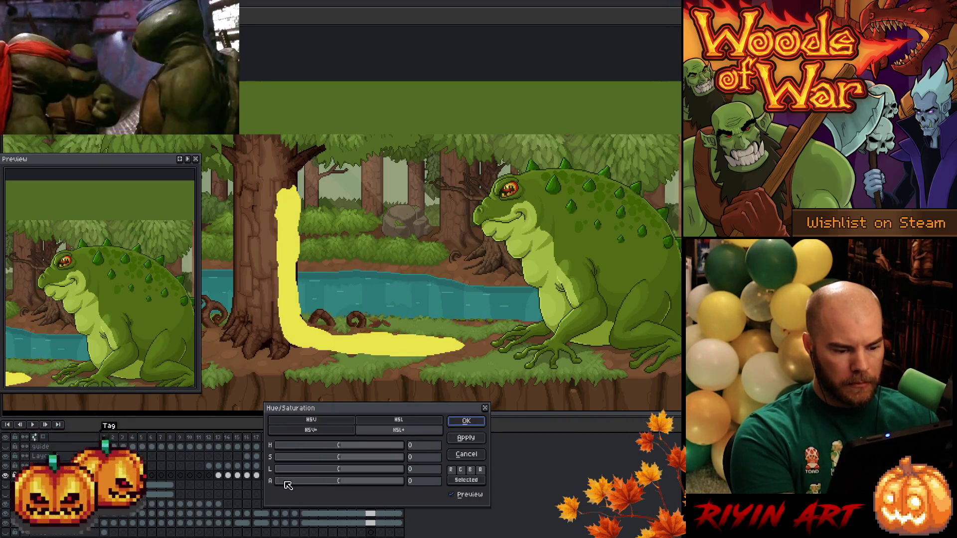
pyautogui.click(283, 481)
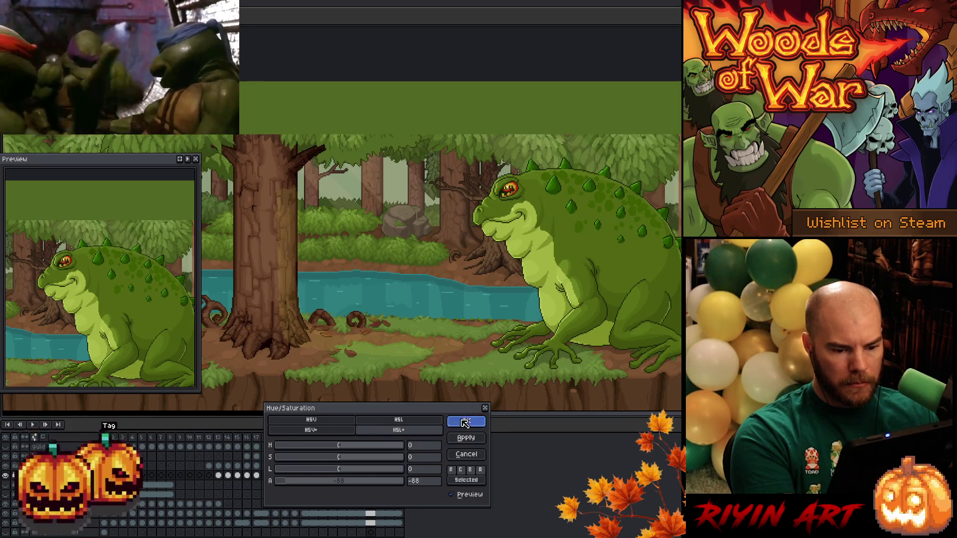
pyautogui.click(466, 422)
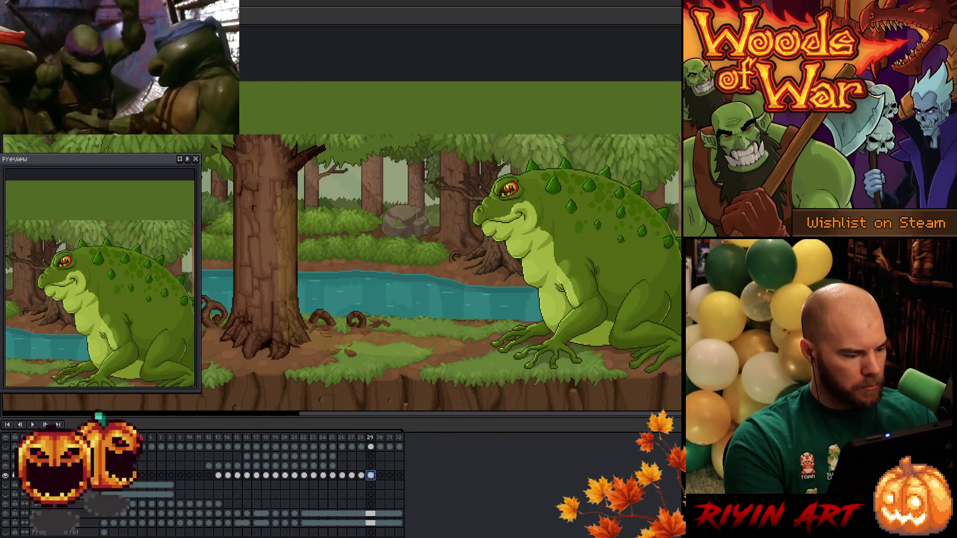
# Give Layer 5 Addition blending at 55% opacity, previewing the spit frames 13–22.
pyautogui.doubleClick(60, 476)
pyautogui.click(166, 367)
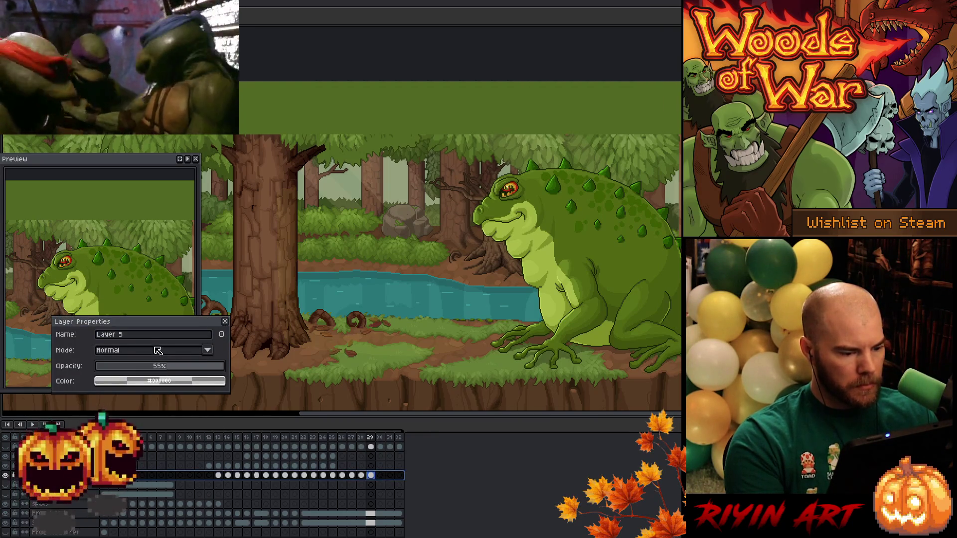
pyautogui.click(155, 352)
pyautogui.moveTo(218, 437); pyautogui.dragTo(401, 430)
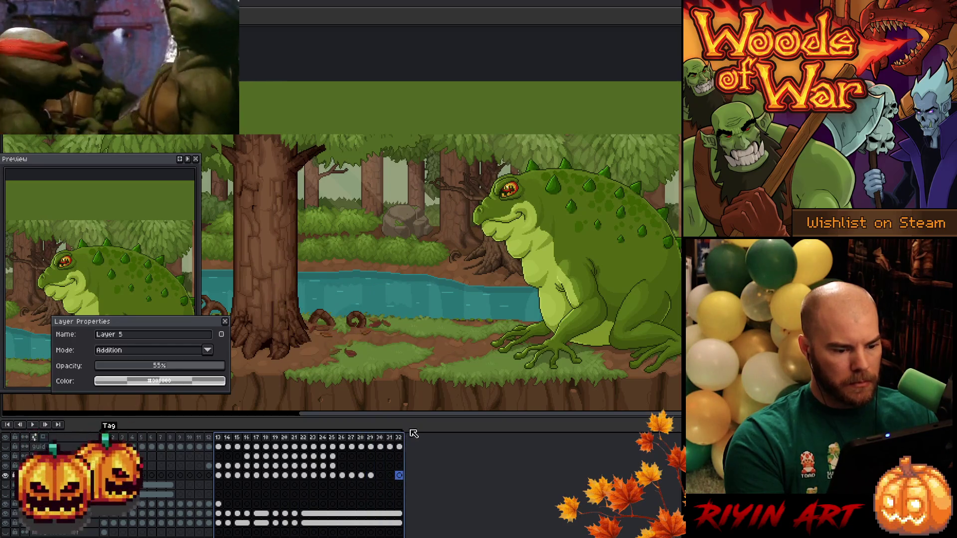
pyautogui.press('Return')
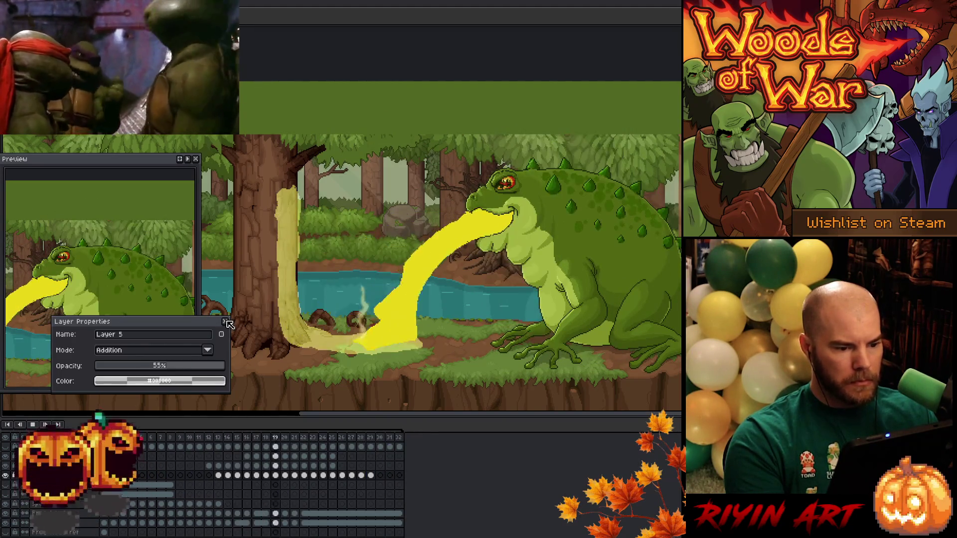
pyautogui.click(224, 322)
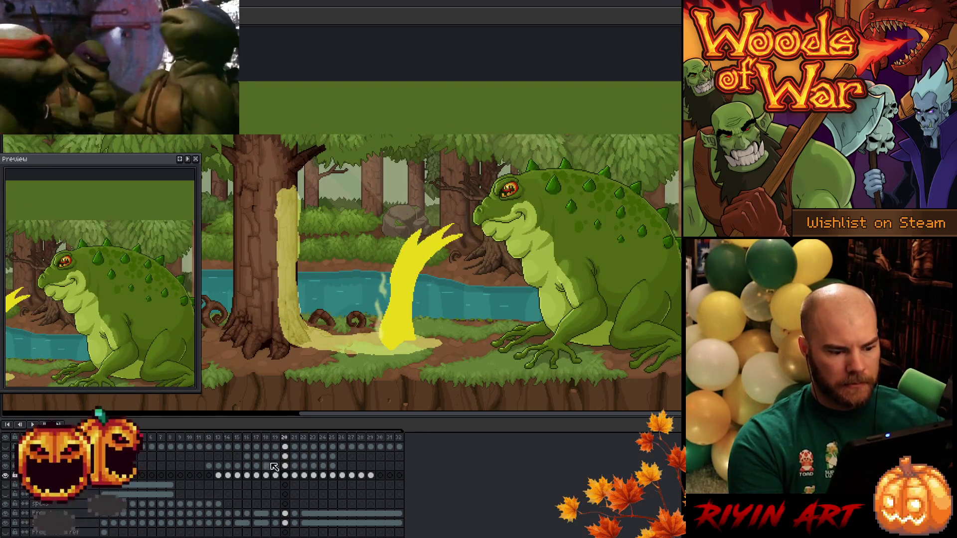
# Inspect spit frames 19, 20, 23 and 21 to check the splash becoming a puddle.
pyautogui.click(278, 444)
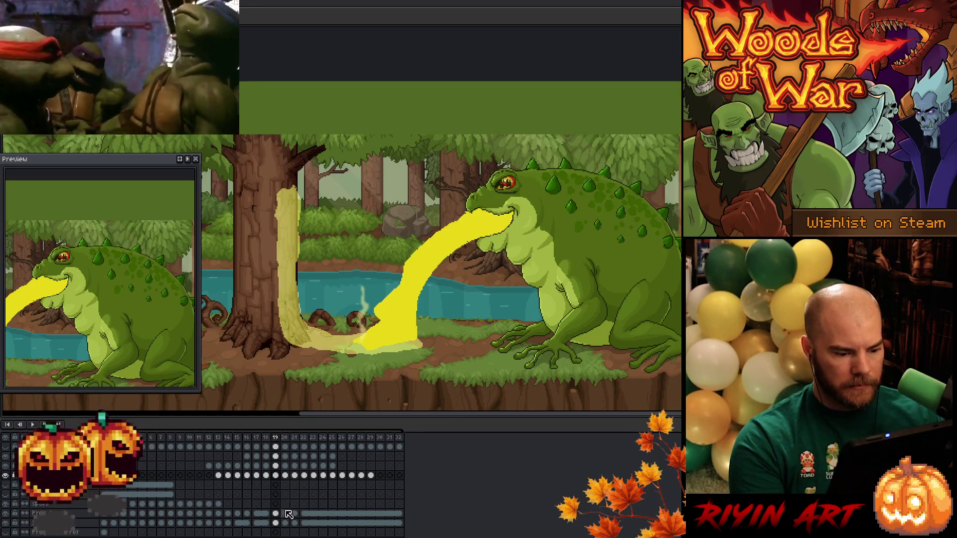
pyautogui.moveTo(288, 515); pyautogui.dragTo(296, 526)
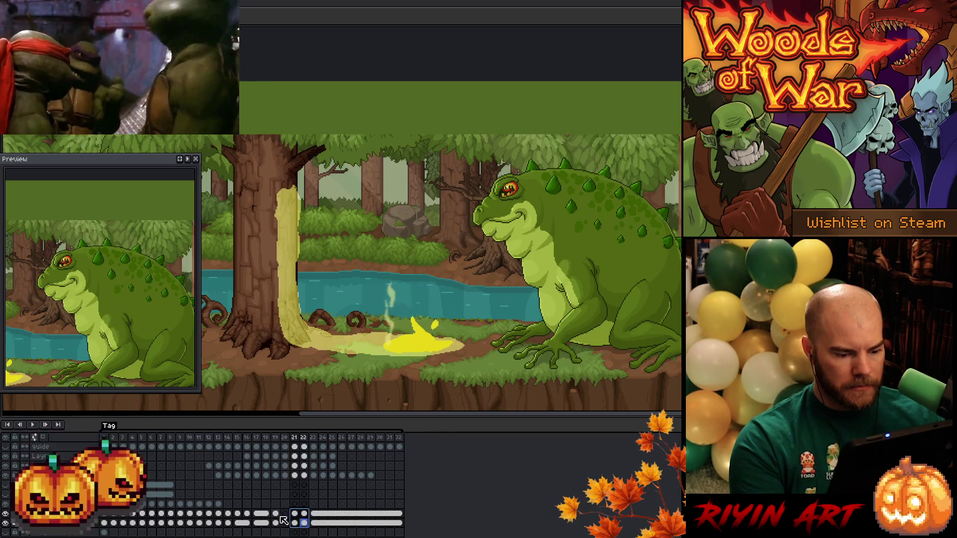
pyautogui.click(278, 517)
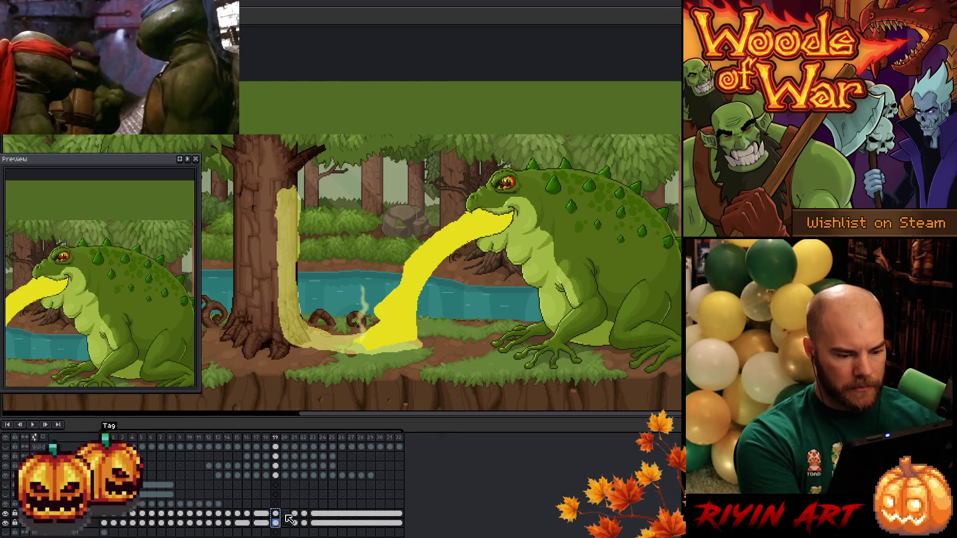
pyautogui.click(286, 514)
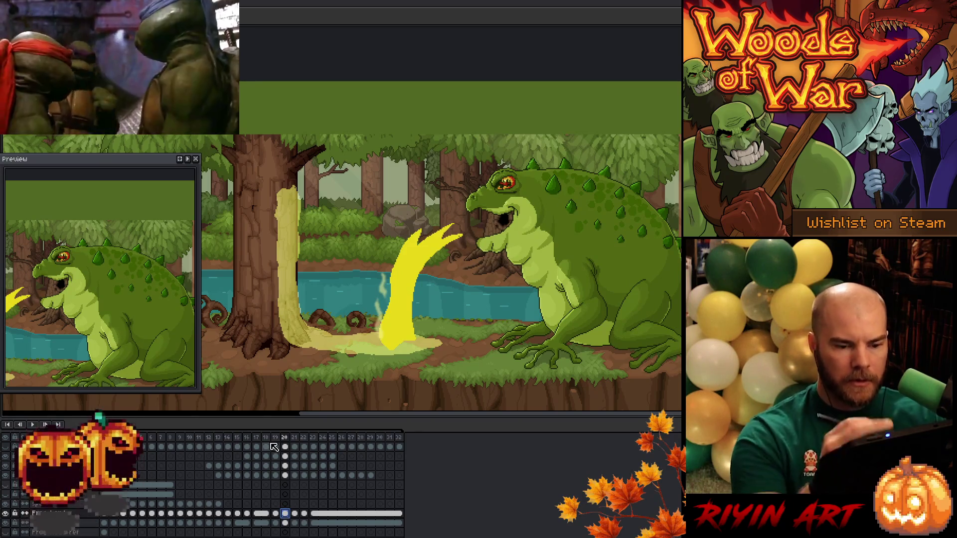
pyautogui.click(315, 438)
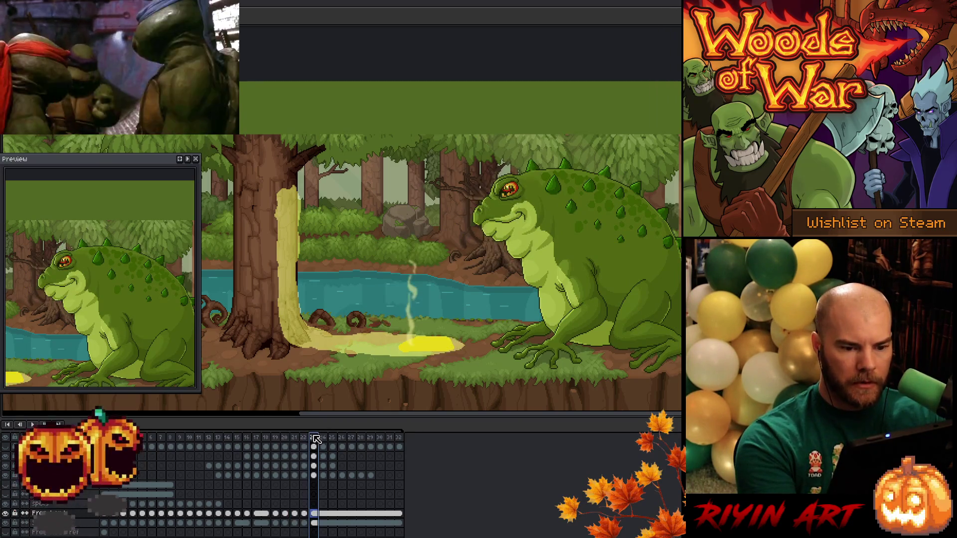
pyautogui.click(286, 438)
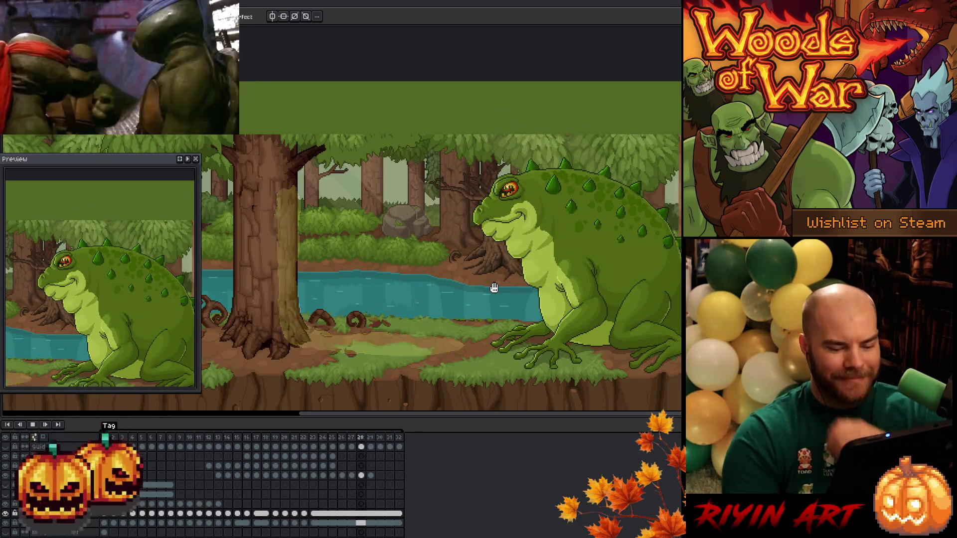
# Save the toad animation and restart playback to review the spit sequence.
pyautogui.hotkey('ctrl', 's')
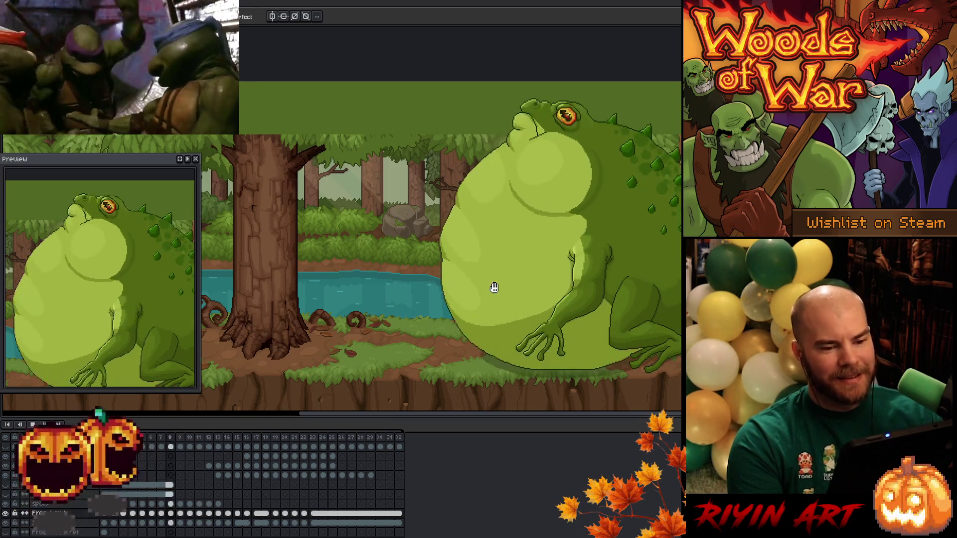
pyautogui.press('Return')
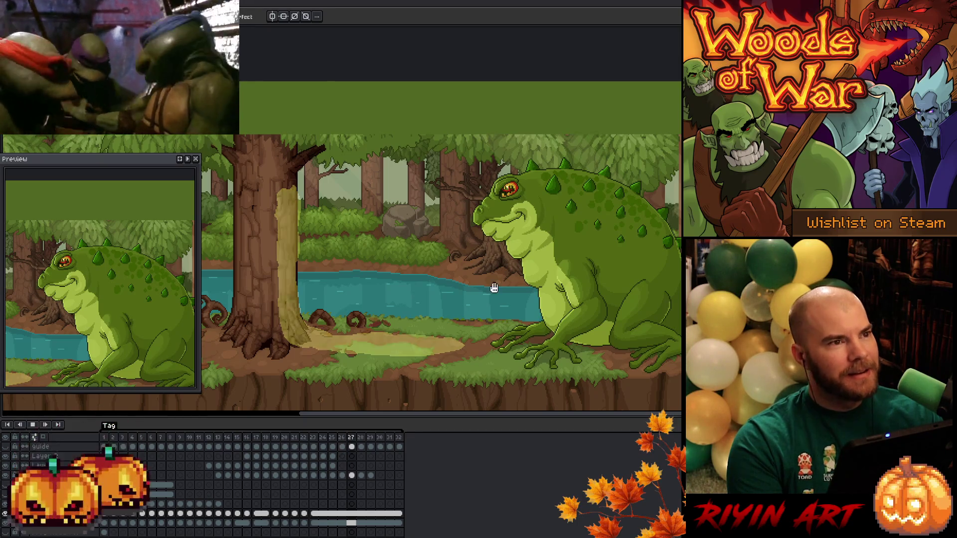
pyautogui.press('Return')
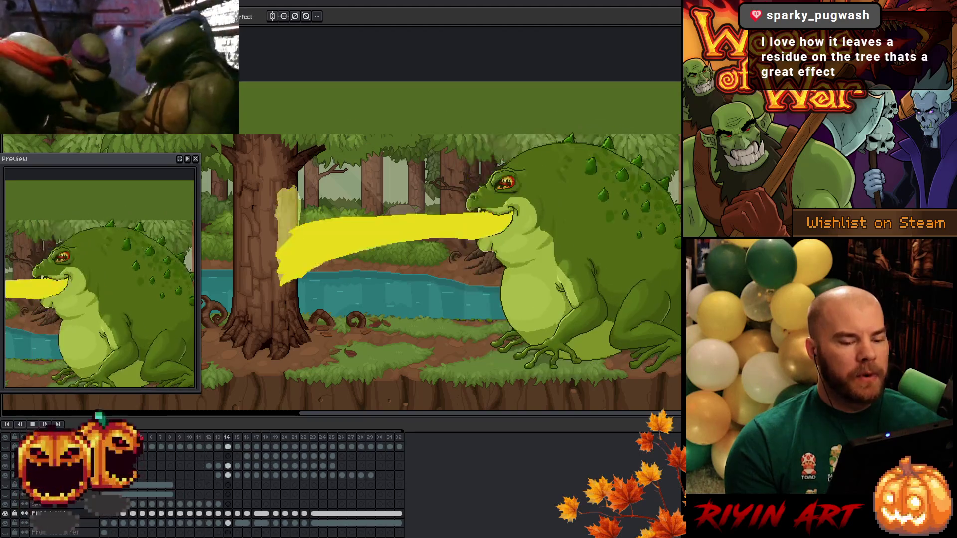
# Close the Preview window with F7 and pan to show the whole forest scene.
pyautogui.moveTo(443, 238)
pyautogui.mouseDown()
pyautogui.moveTo(540, 297)
pyautogui.moveTo(538, 263)
pyautogui.mouseUp()
pyautogui.press('F7')
pyautogui.moveTo(430, 268)
pyautogui.mouseDown()
pyautogui.moveTo(368, 279)
pyautogui.moveTo(385, 295)
pyautogui.moveTo(379, 301)
pyautogui.mouseUp()
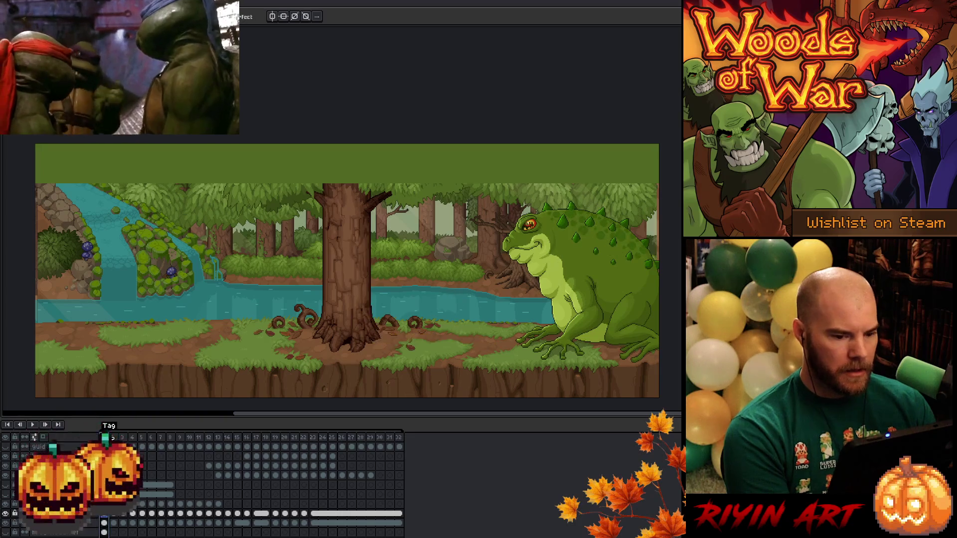
# Zoom and pan to a close-up of the toad, then hide the timeline with Tab.
pyautogui.scroll(4, 634, 306)
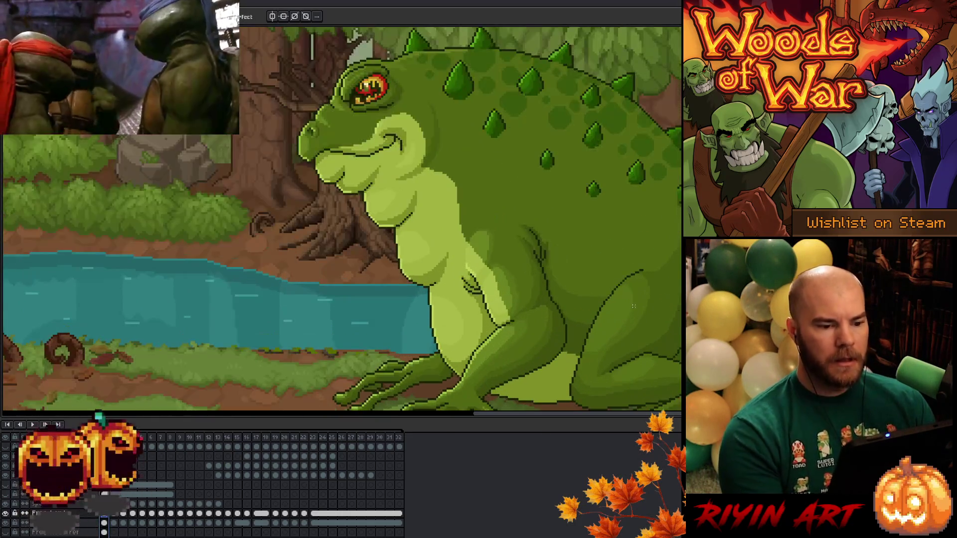
pyautogui.scroll(-4, 628, 313)
pyautogui.moveTo(626, 312); pyautogui.dragTo(584, 286)
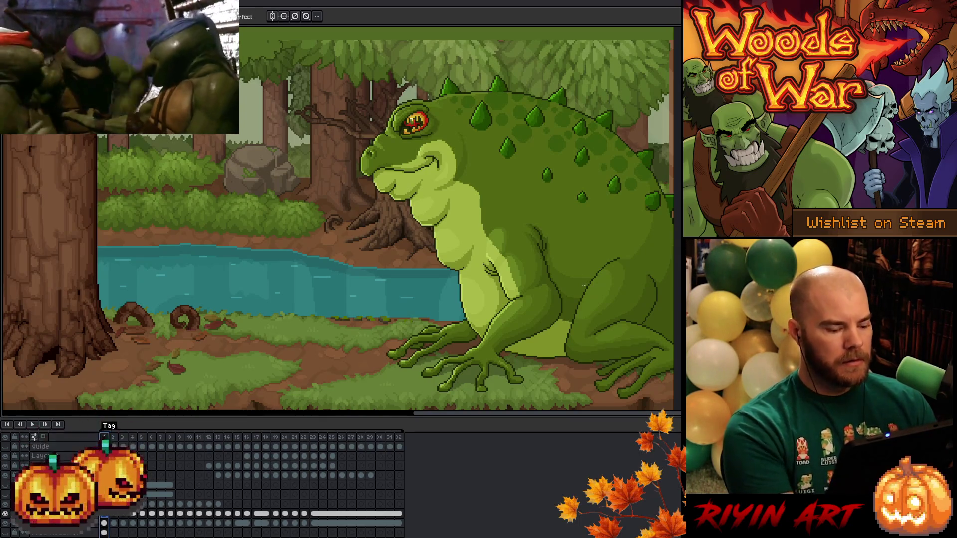
pyautogui.press('Tab')
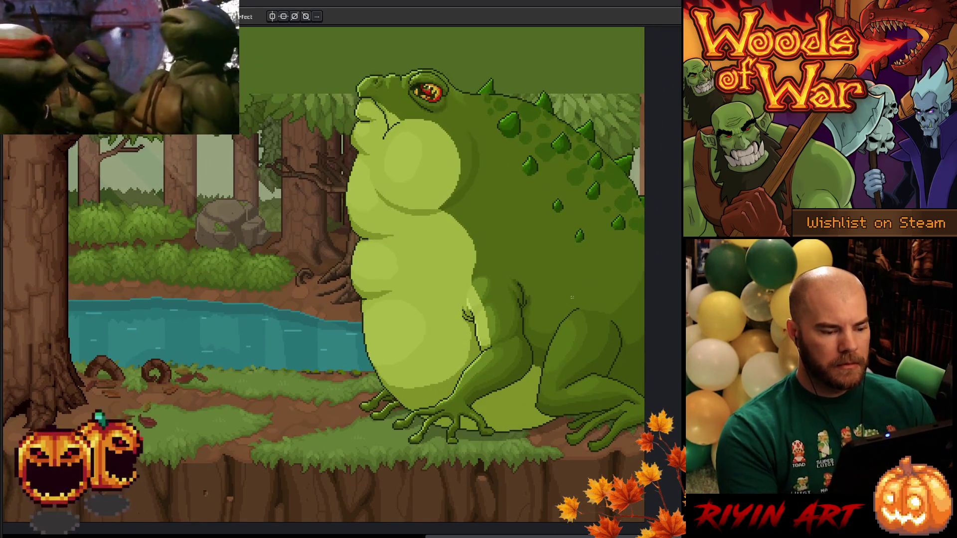
pyautogui.press('Tab')
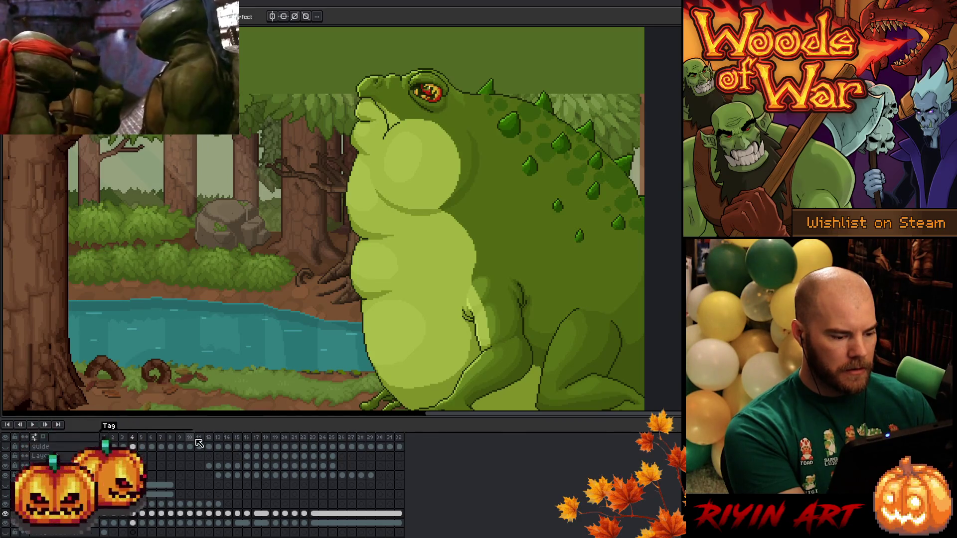
pyautogui.press('Tab')
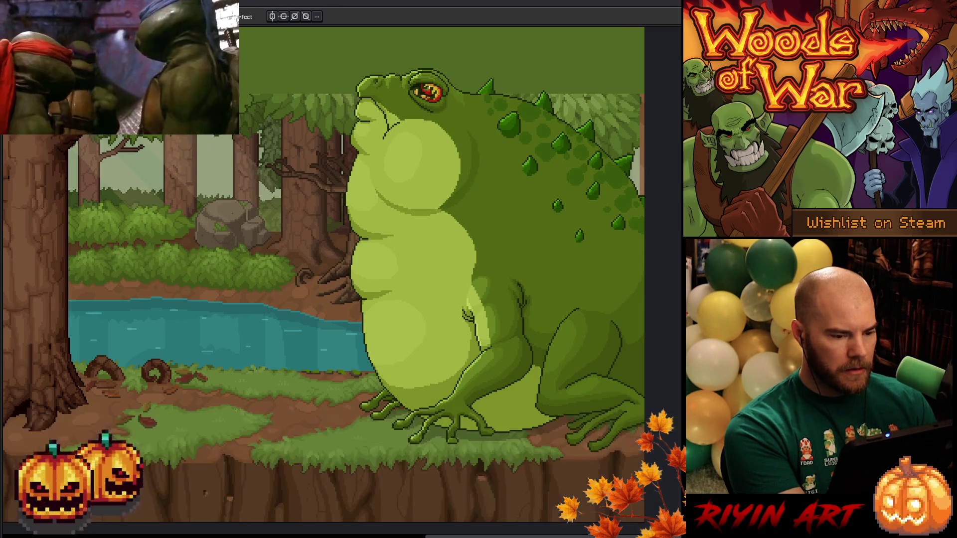
pyautogui.press('Return')
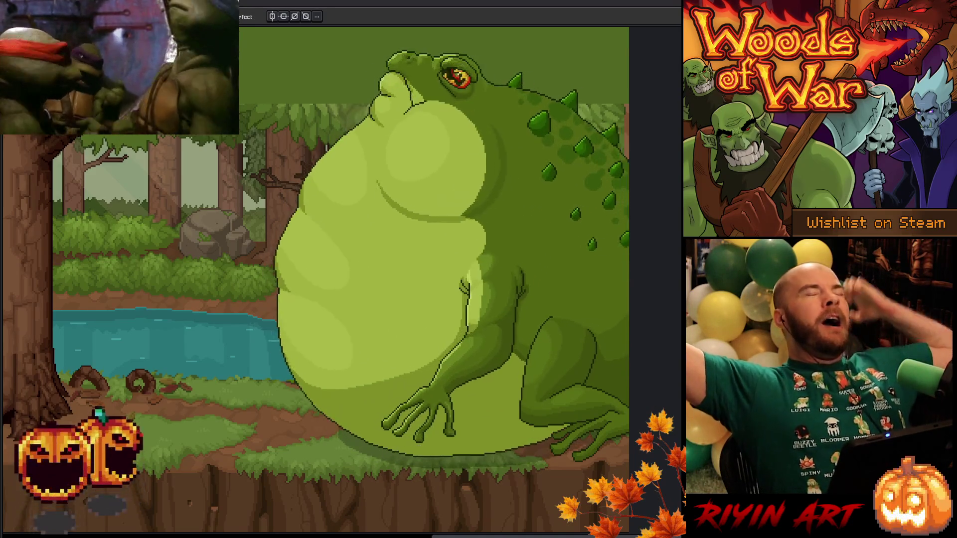
pyautogui.hotkey('ctrl', 'z')
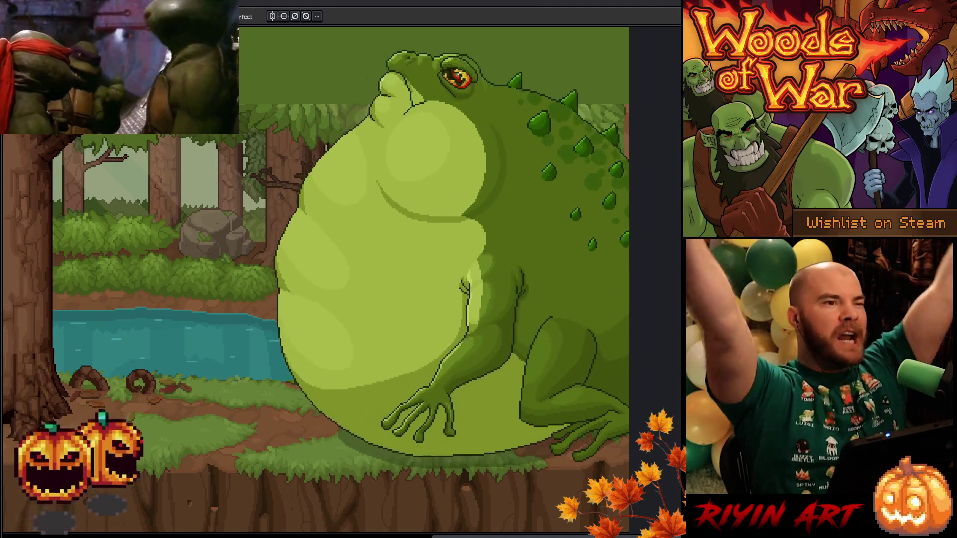
# Toggle repeatedly between versions to compare the inflated toad's body shading and belly shape.
pyautogui.hotkey('ctrl', 'y')
pyautogui.hotkey('ctrl', 'z')
pyautogui.hotkey('ctrl', 'y')
pyautogui.hotkey('ctrl', 'z')
pyautogui.hotkey('ctrl', 'y')
pyautogui.hotkey('ctrl', 'z')
pyautogui.hotkey('ctrl', 'y')
pyautogui.hotkey('ctrl', 'z')
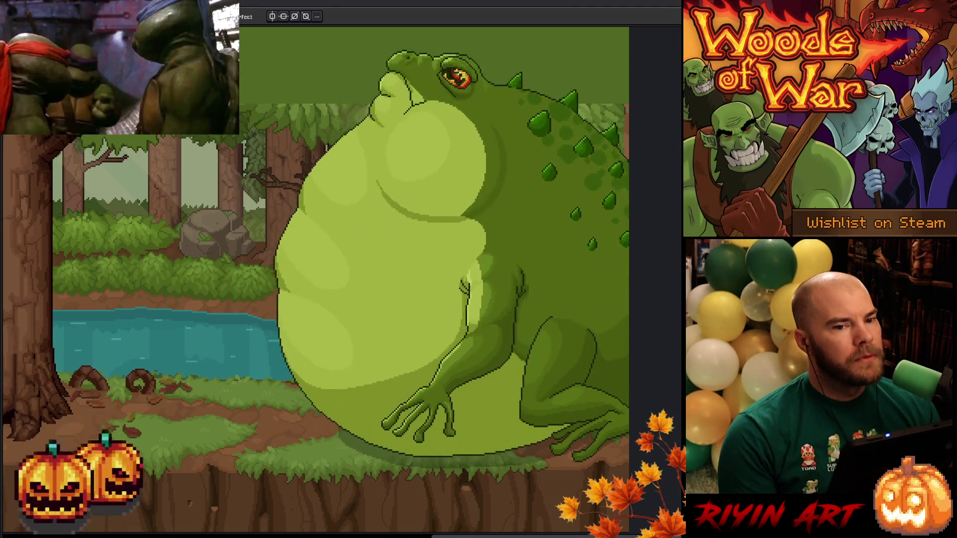